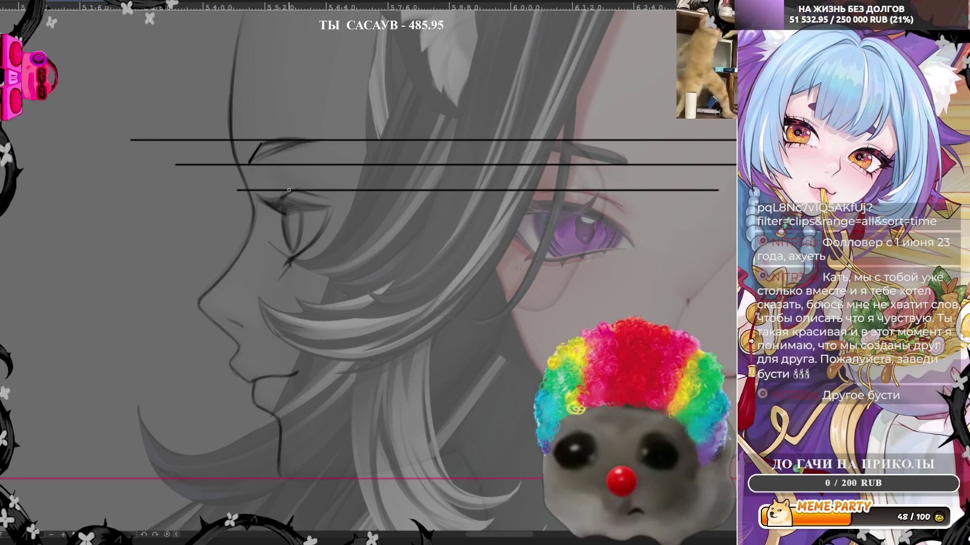
Draw an eyelid line on the profile's eye and mirror the canvas view to check the face
mouse_move(288, 198)
mouse_down()
mouse_move(337, 207)
mouse_move(319, 217)
mouse_up()
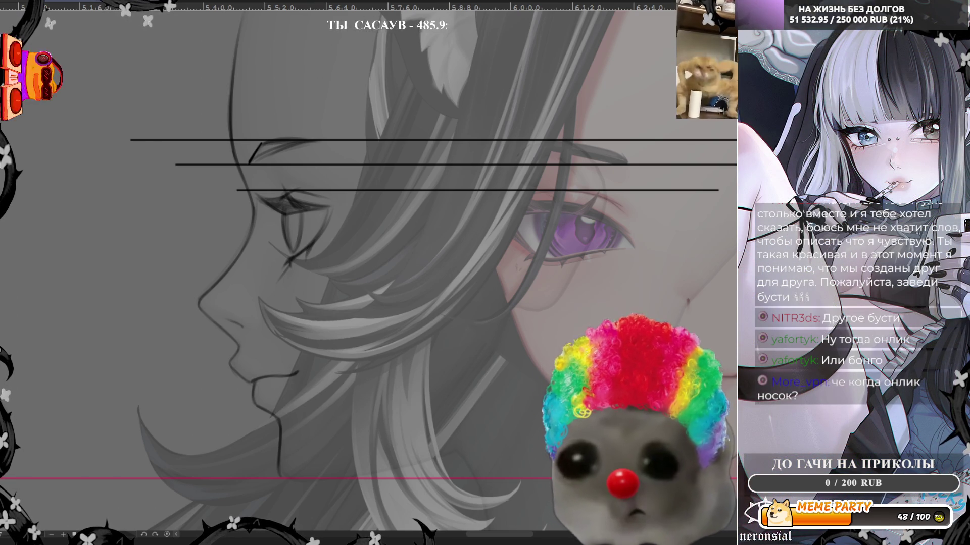
key(h)
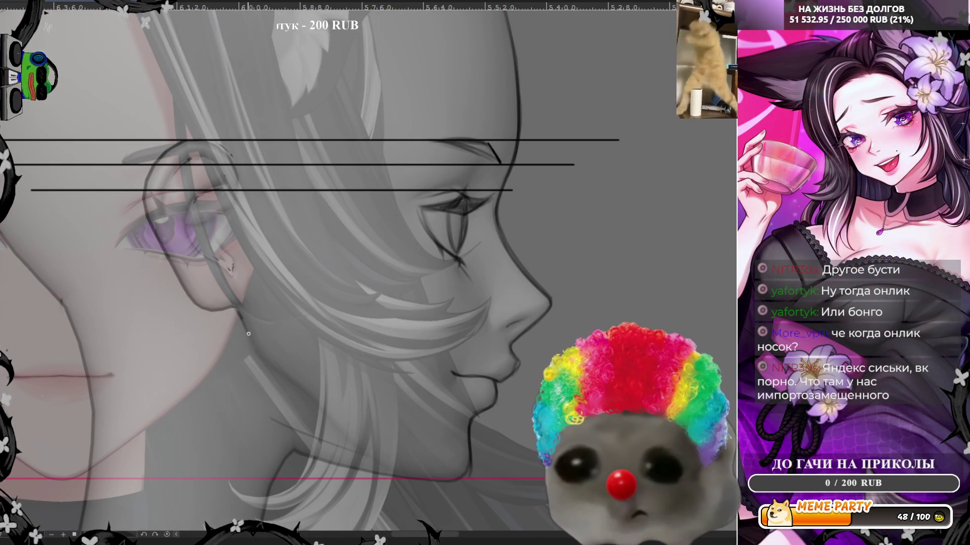
Sketch two strokes along and below the jaw, then flip the view back to normal
mouse_move(248, 334)
mouse_down()
mouse_move(260, 364)
mouse_move(356, 444)
mouse_up()
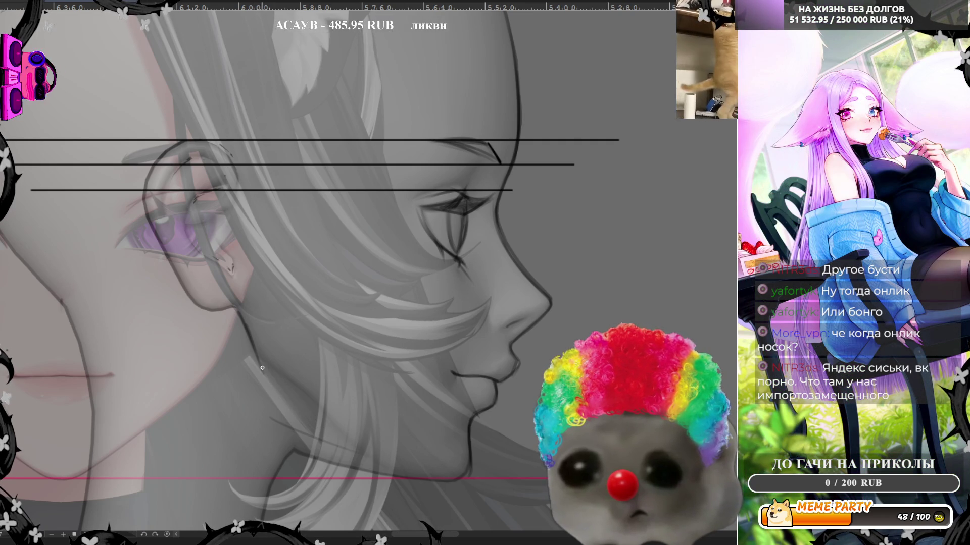
drag(261, 368, 381, 453)
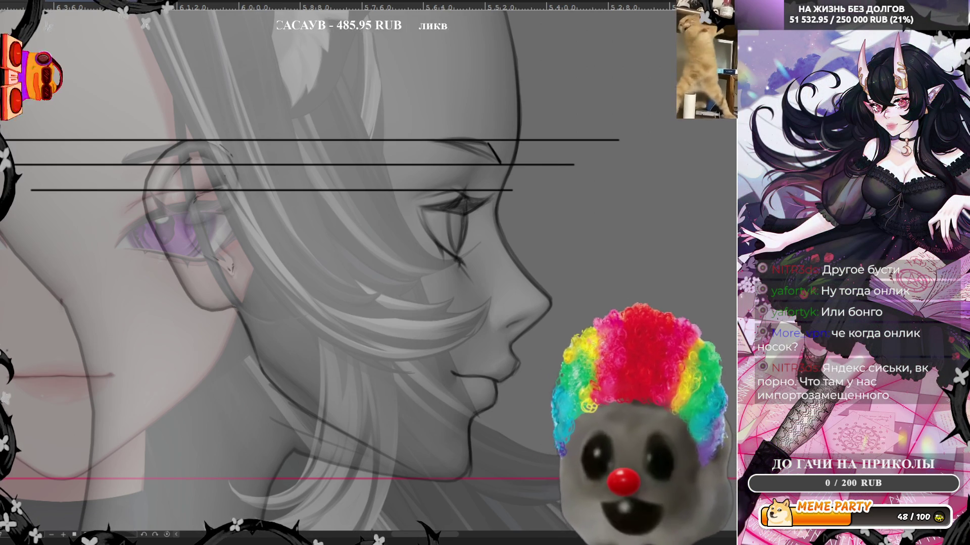
key(m)
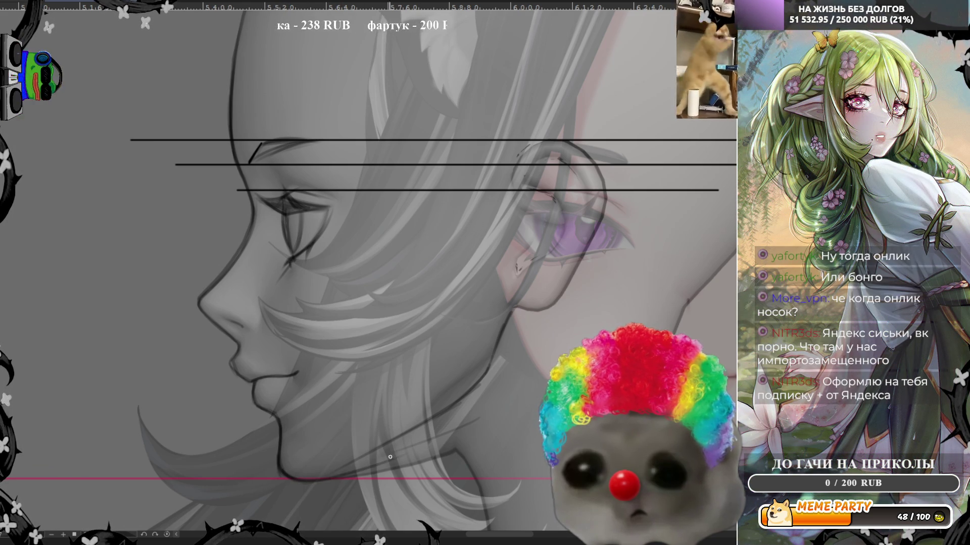
Stroke one jaw line from the chin back toward the ear with the pencil
drag(323, 479, 457, 451)
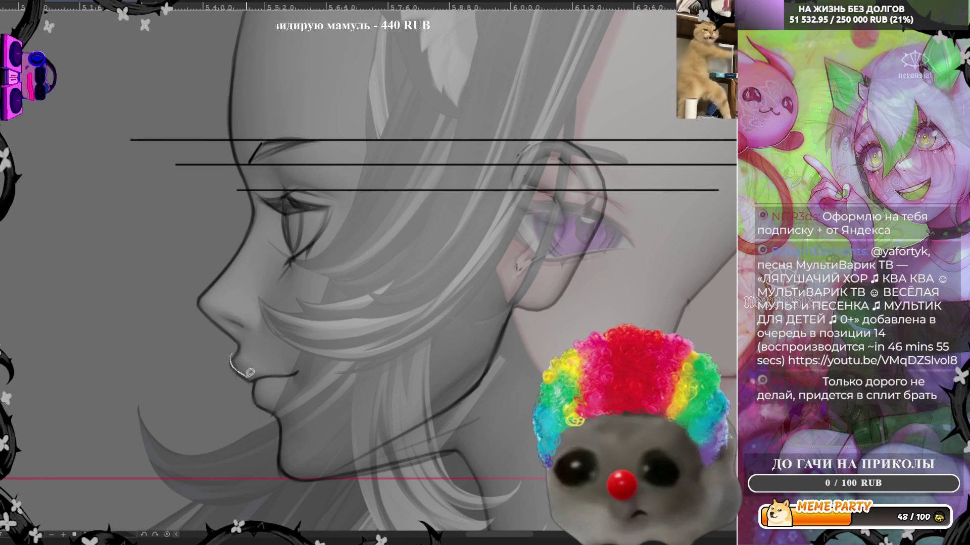
Discard a trial nose-to-lip stroke and add a light curve under the eye
drag(229, 357, 251, 384)
key(ctrl+z)
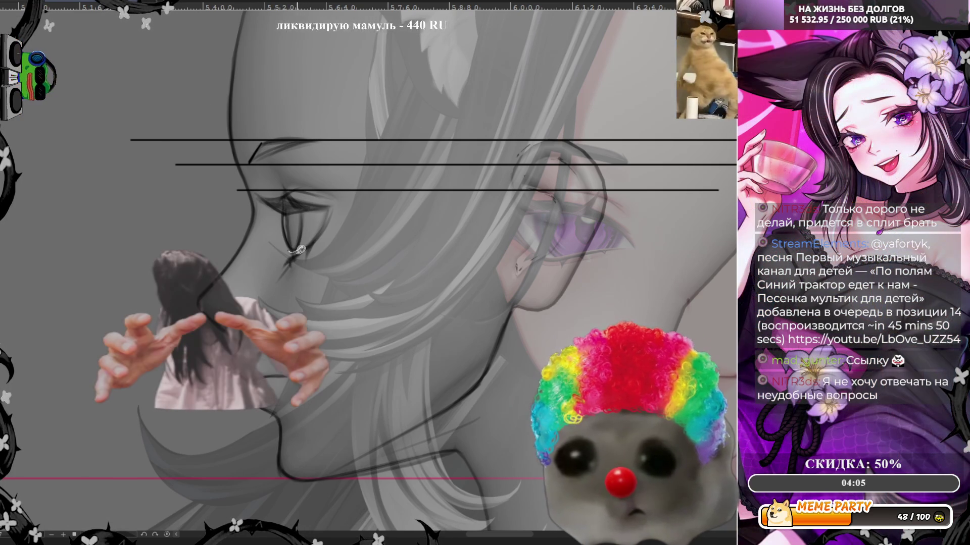
mouse_move(290, 241)
mouse_down()
mouse_move(296, 249)
mouse_move(308, 231)
mouse_up()
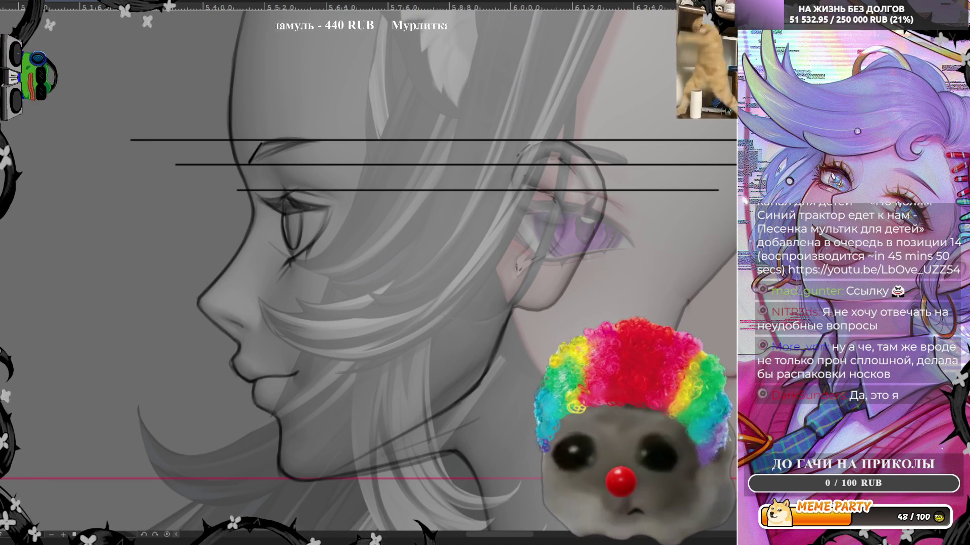
scroll(332, 276, down, 10)
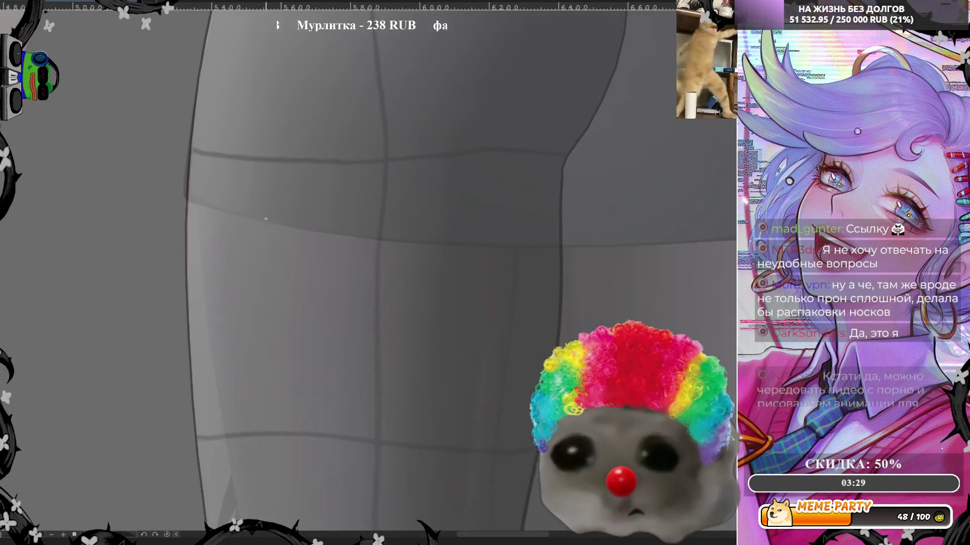
scroll(332, 277, down, 5)
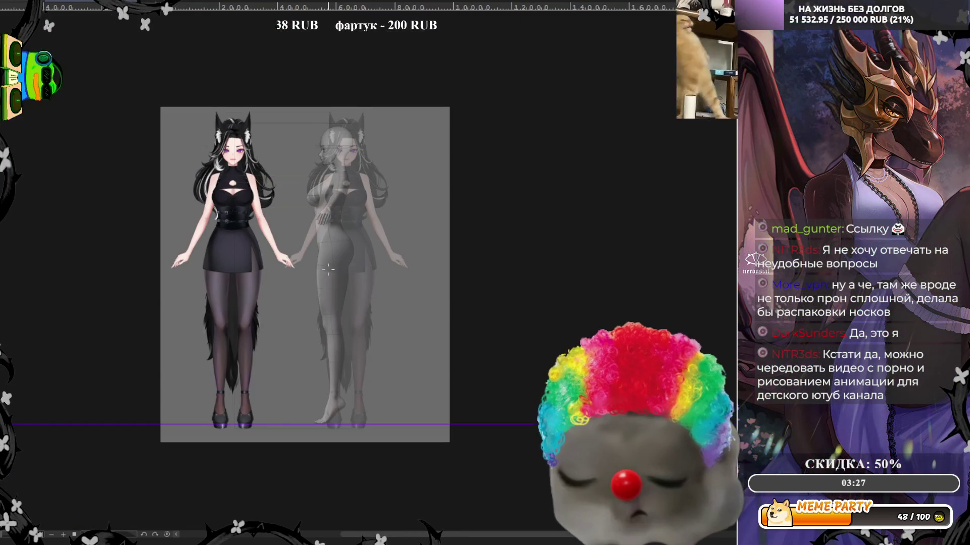
scroll(300, 148, up, 4)
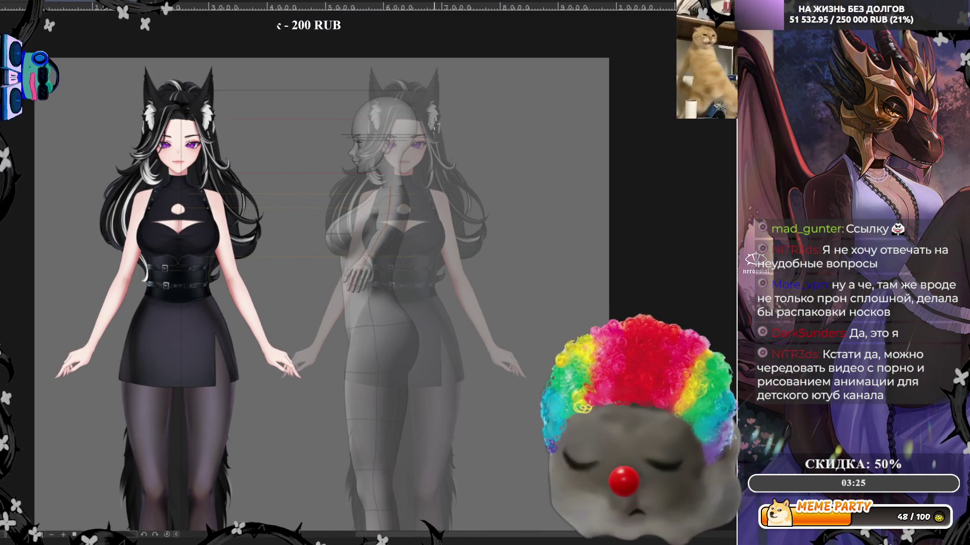
scroll(436, 126, up, 1)
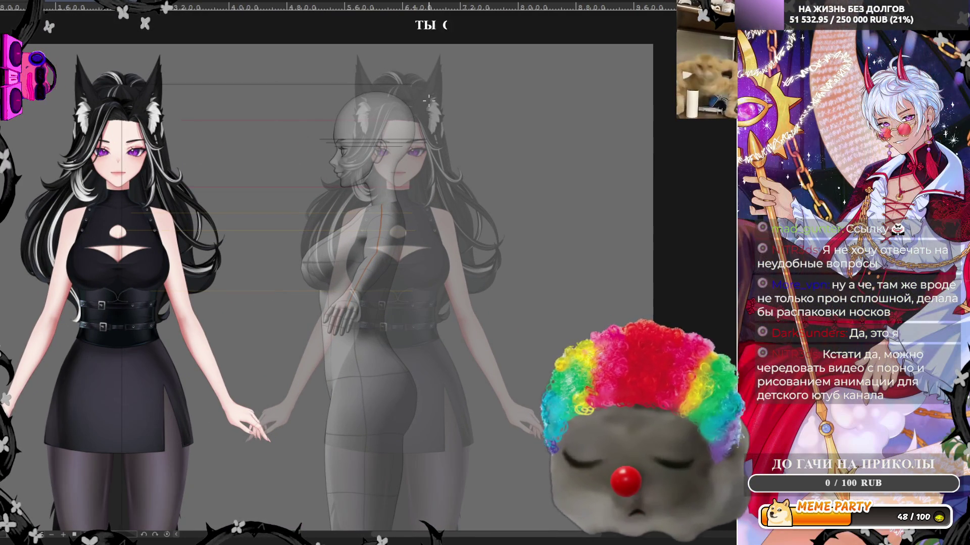
scroll(371, 104, up, 6)
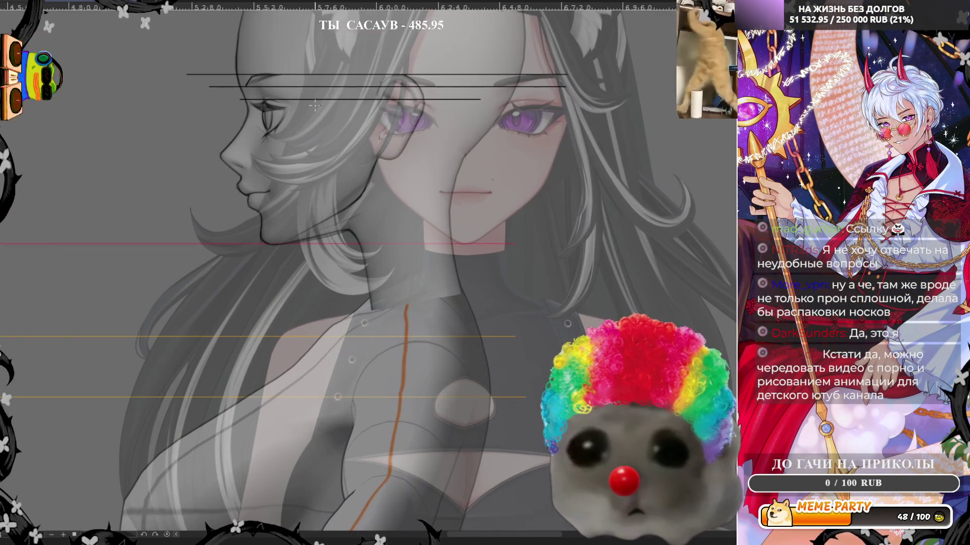
scroll(306, 89, up, 2)
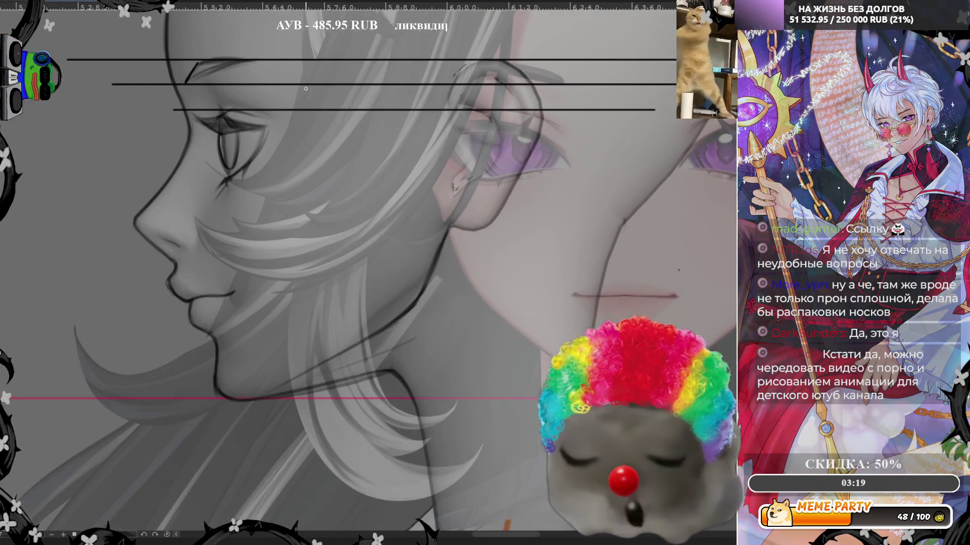
key(h)
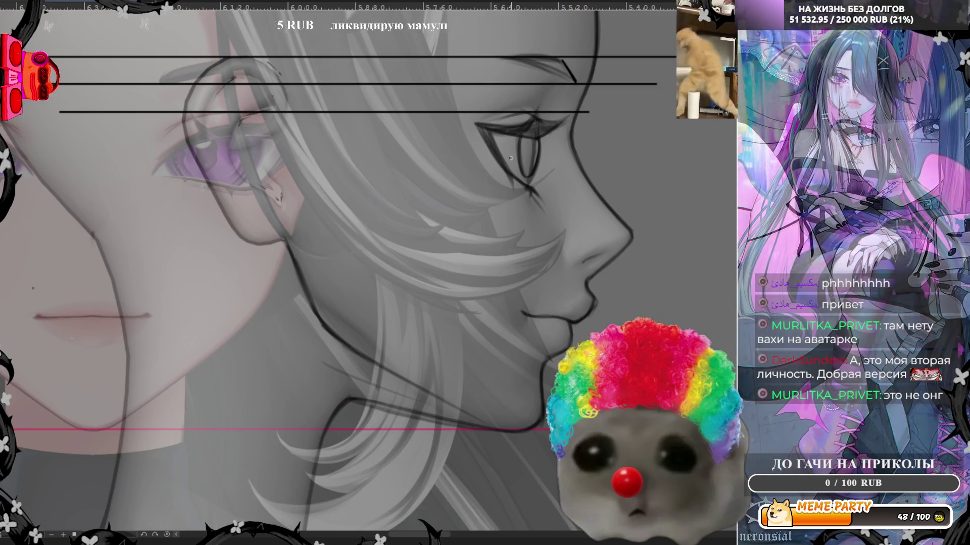
Zoom out and back in on the profile's eye
scroll(501, 163, down, 3)
scroll(475, 160, up, 3)
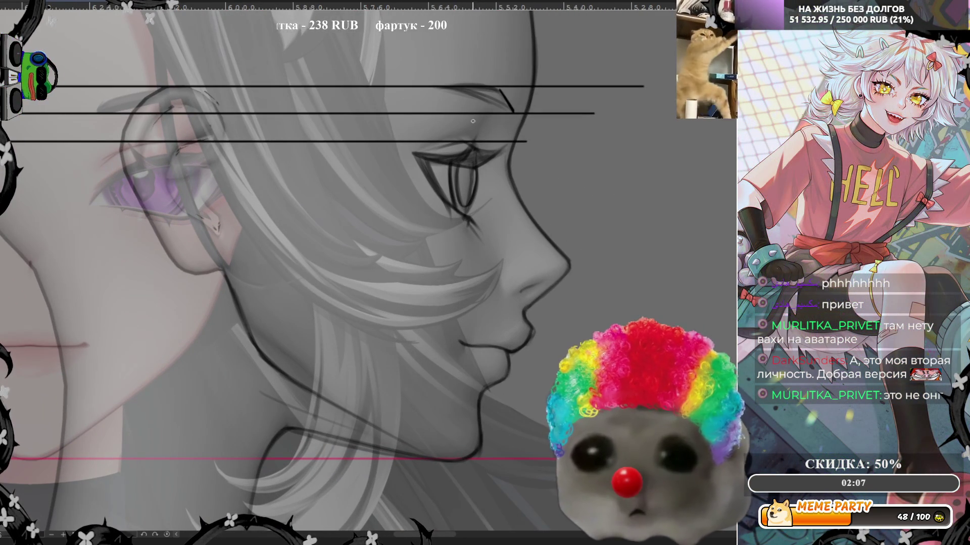
Undo the white eye outline and leftover stroke, then flip the view so the face points left
mouse_move(457, 205)
mouse_down()
mouse_move(452, 174)
mouse_move(469, 172)
mouse_move(469, 206)
mouse_up()
key(ctrl+z)
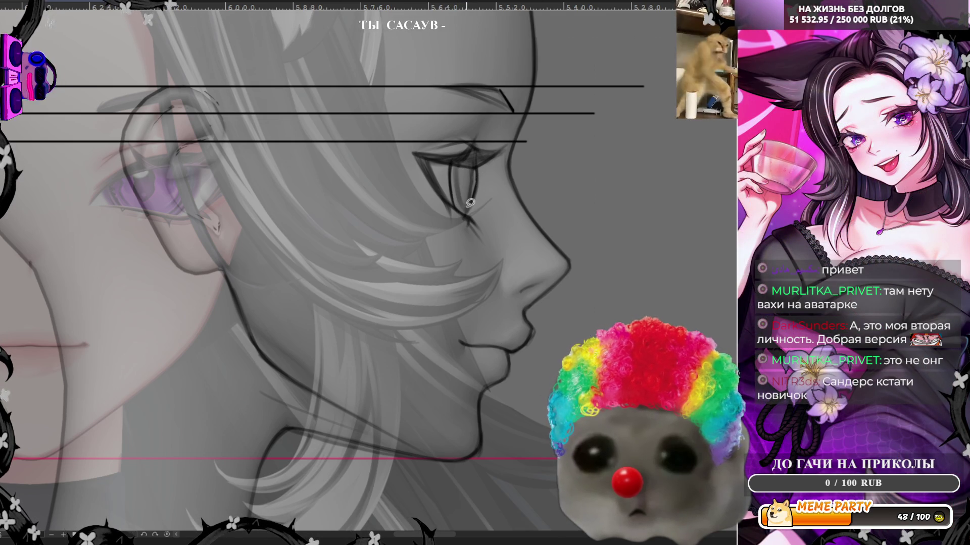
key(ctrl+z)
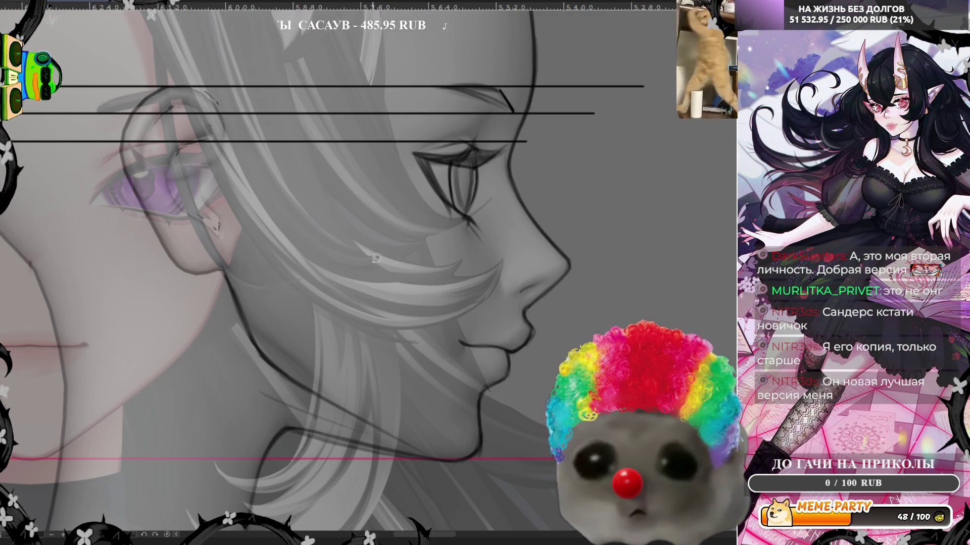
key(m)
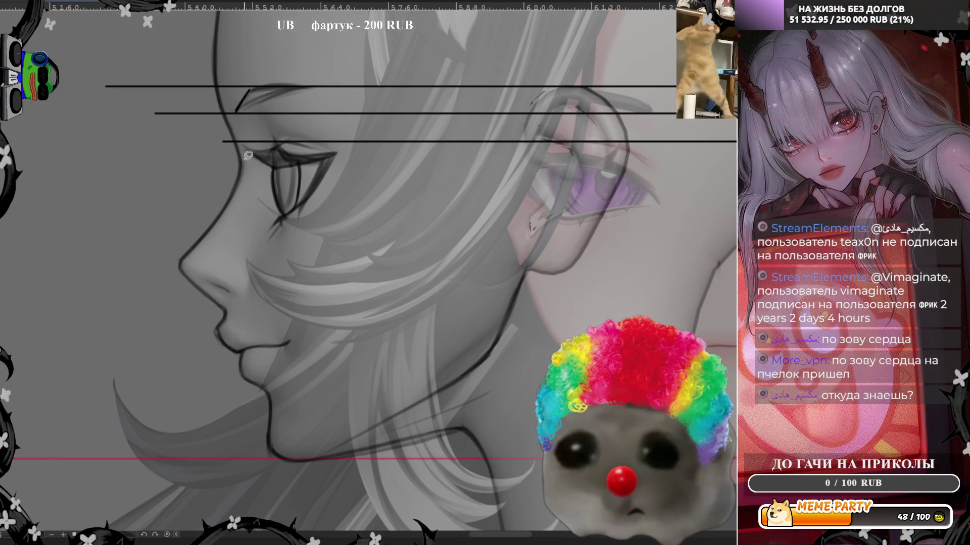
Discard a thin stroke beside the eye and draw a light stroke down along the nose
drag(252, 174, 241, 156)
key(ctrl+d)
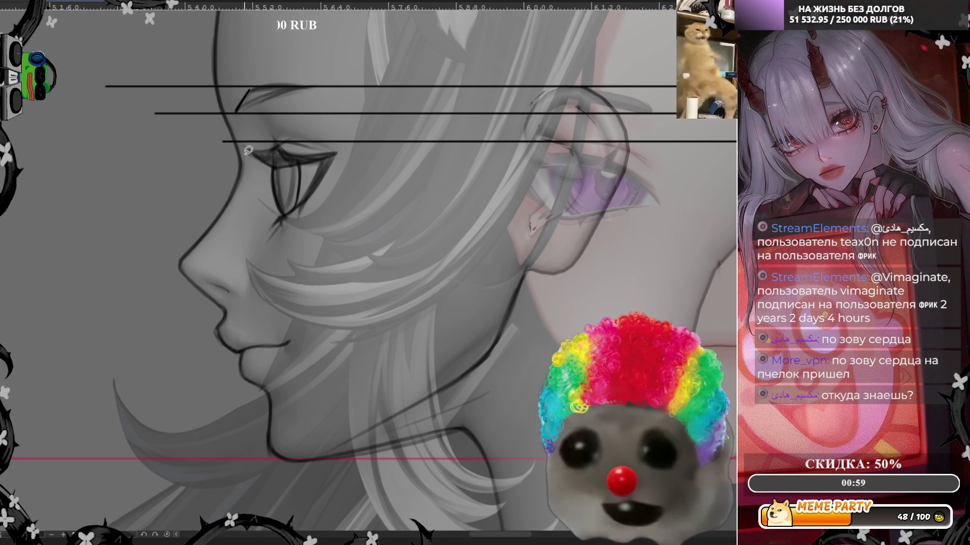
key(ctrl+z)
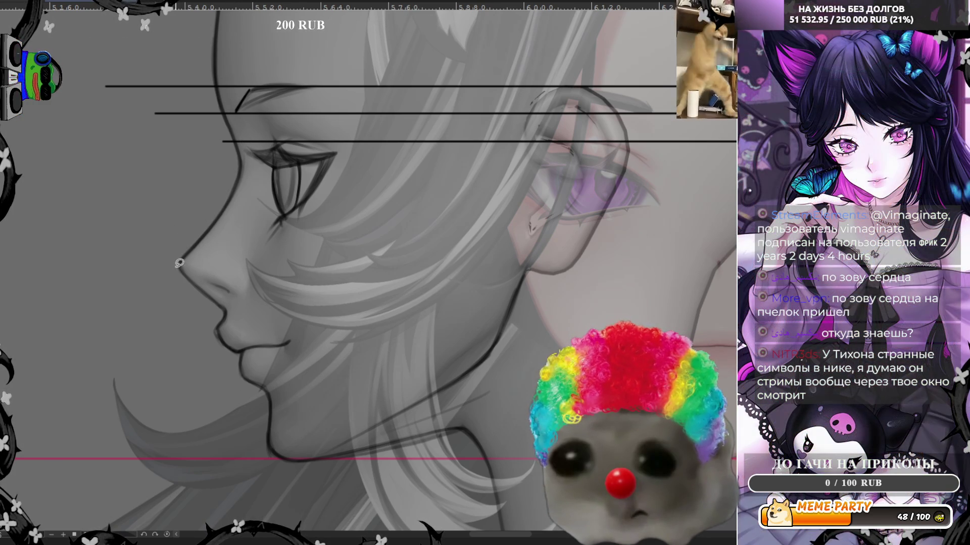
mouse_move(214, 295)
mouse_down()
mouse_move(228, 306)
mouse_move(214, 330)
mouse_move(244, 357)
mouse_up()
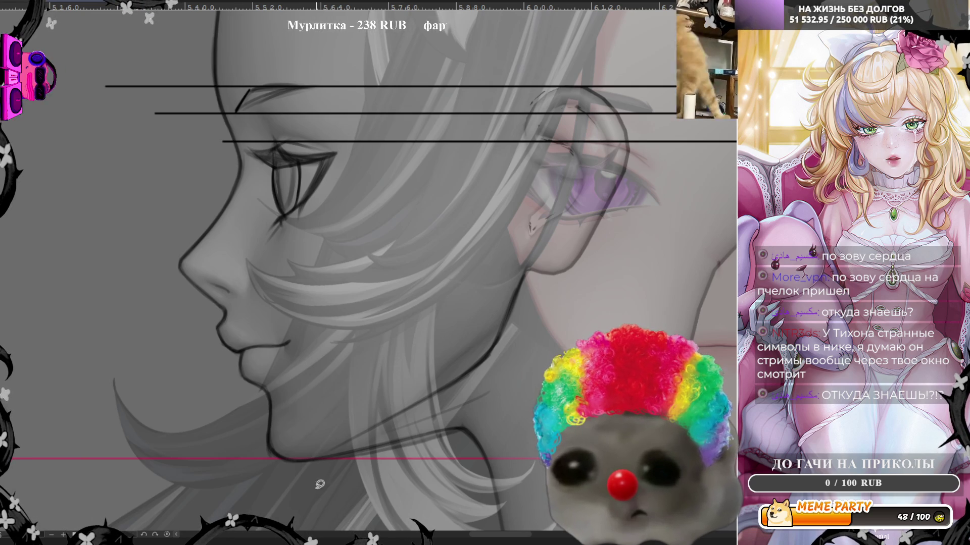
Zoom around the profile face and mirror the canvas view to compare with the front reference
scroll(281, 451, up, 3)
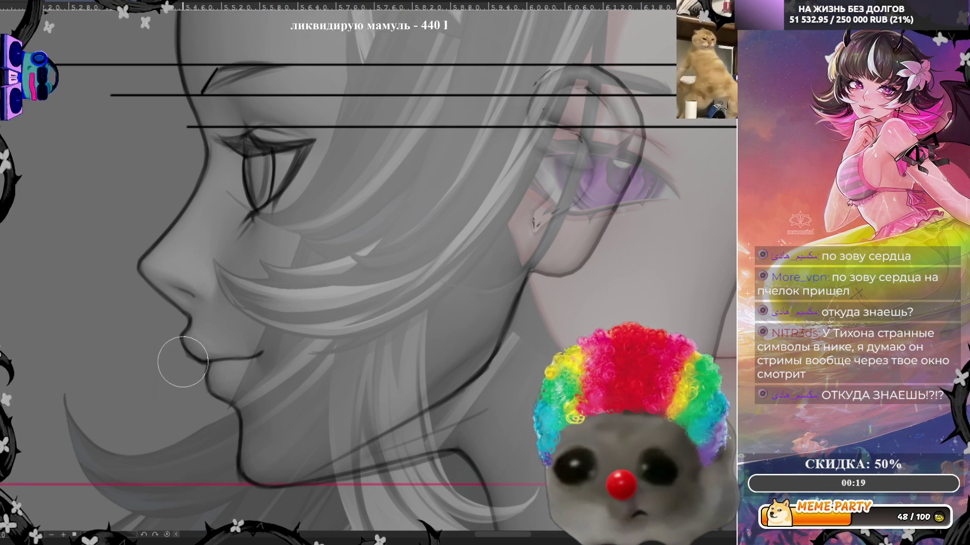
scroll(190, 406, down, 2)
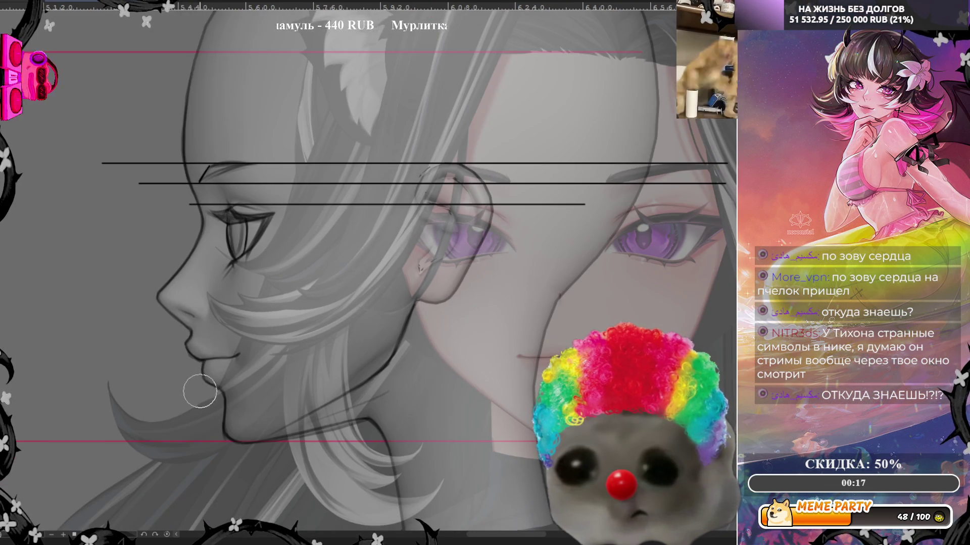
scroll(130, 350, down, 2)
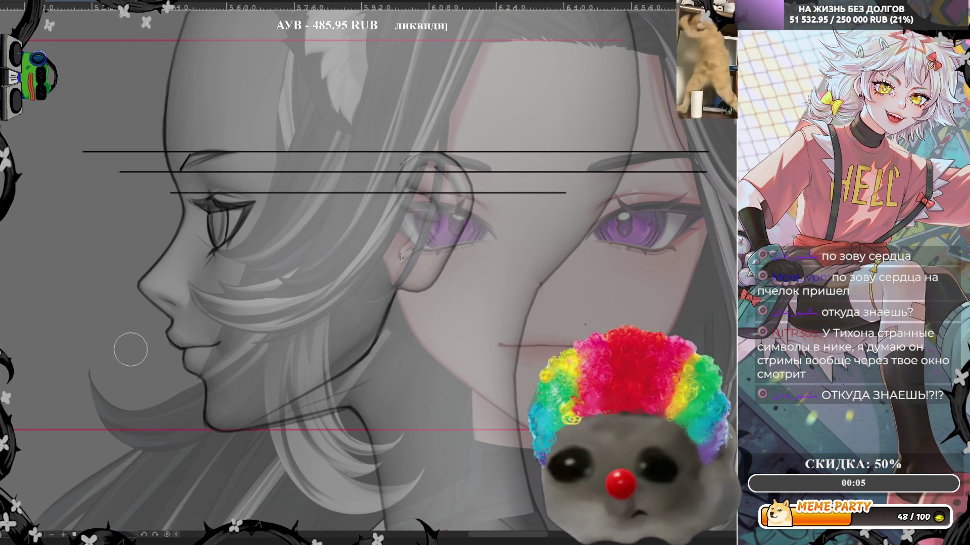
scroll(130, 350, down, 2)
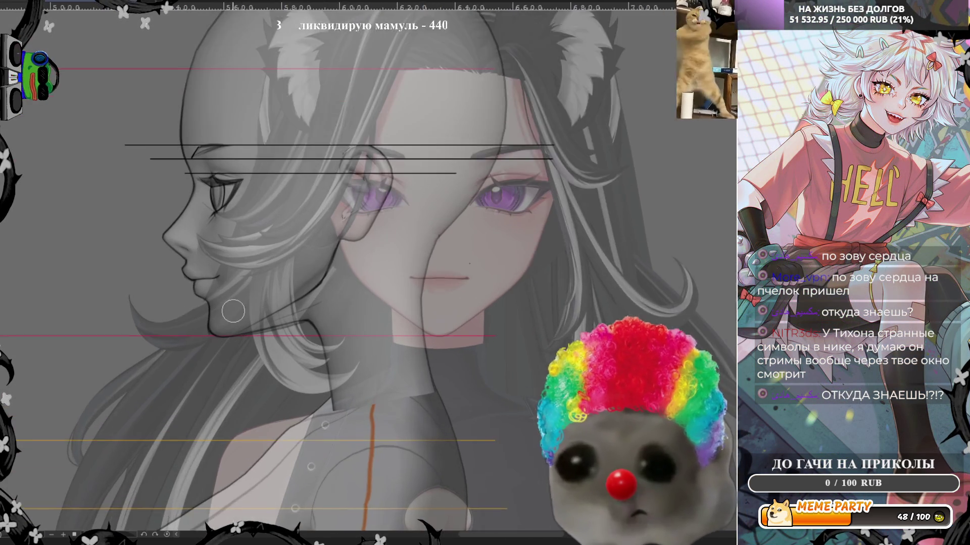
scroll(232, 311, up, 2)
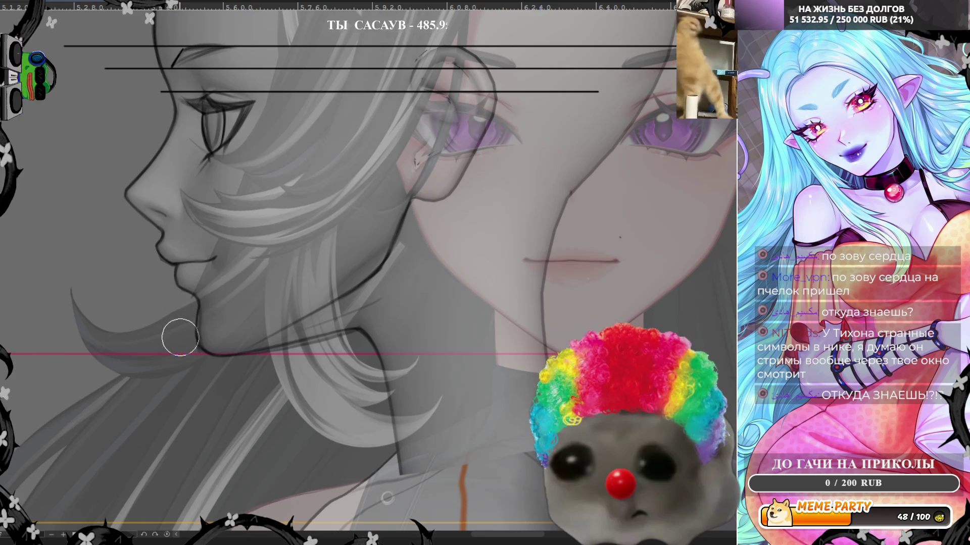
scroll(213, 257, down, 2)
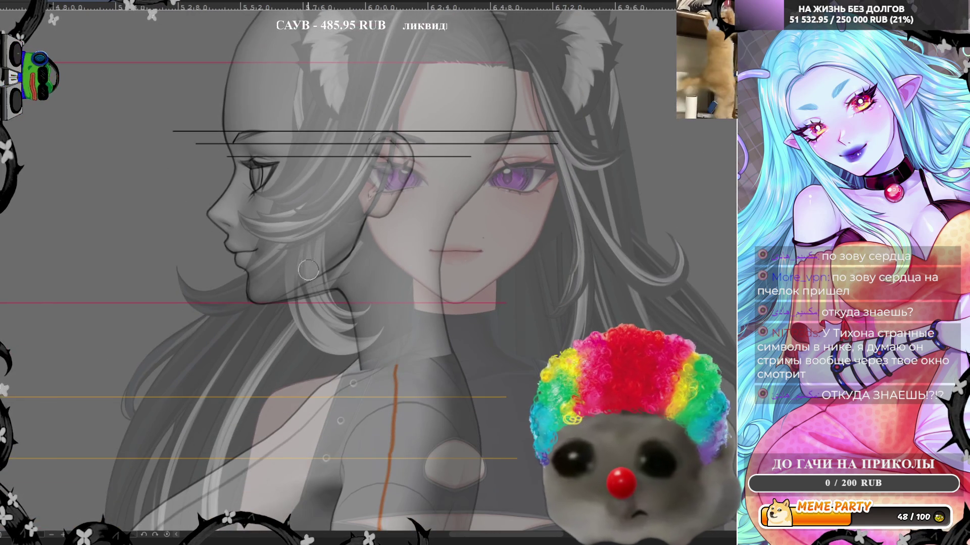
scroll(286, 396, up, 2)
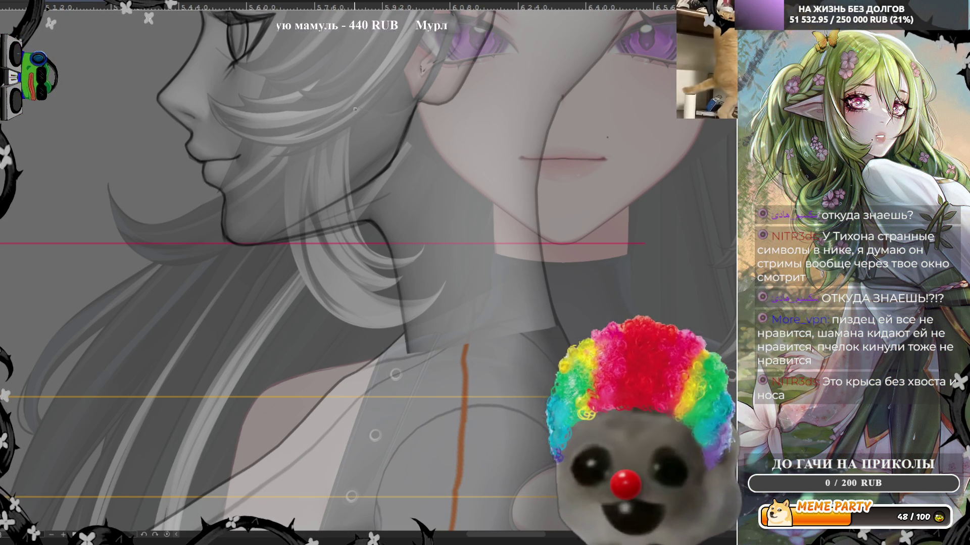
key(h)
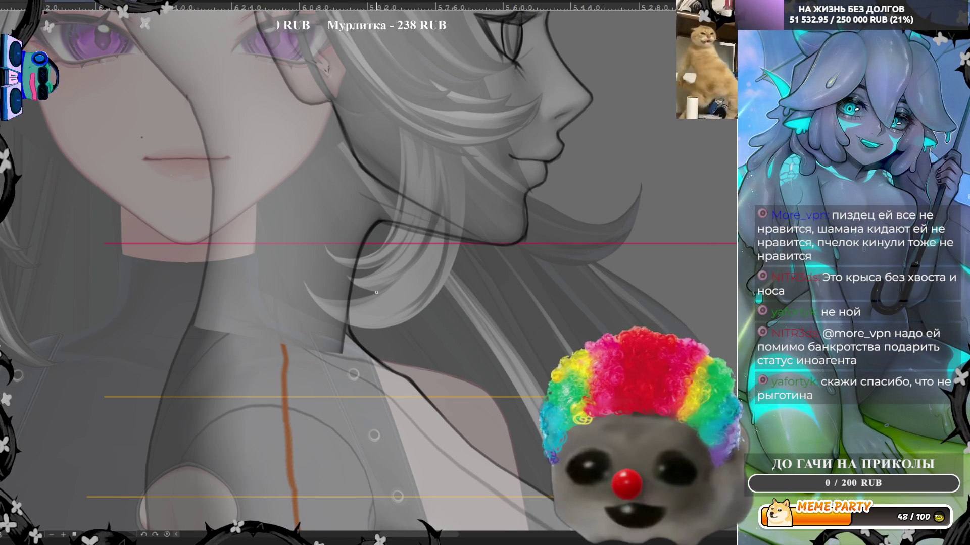
scroll(376, 292, down, 3)
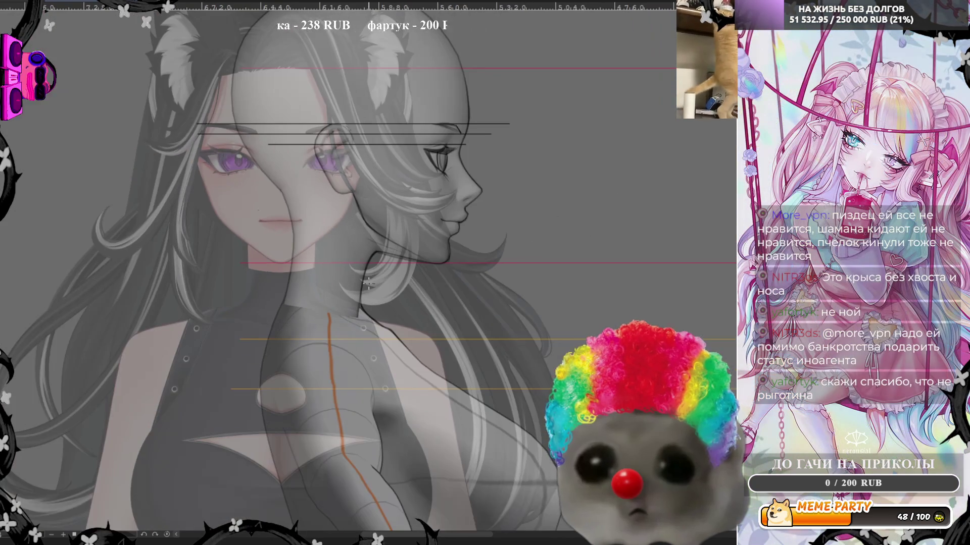
scroll(360, 109, up, 3)
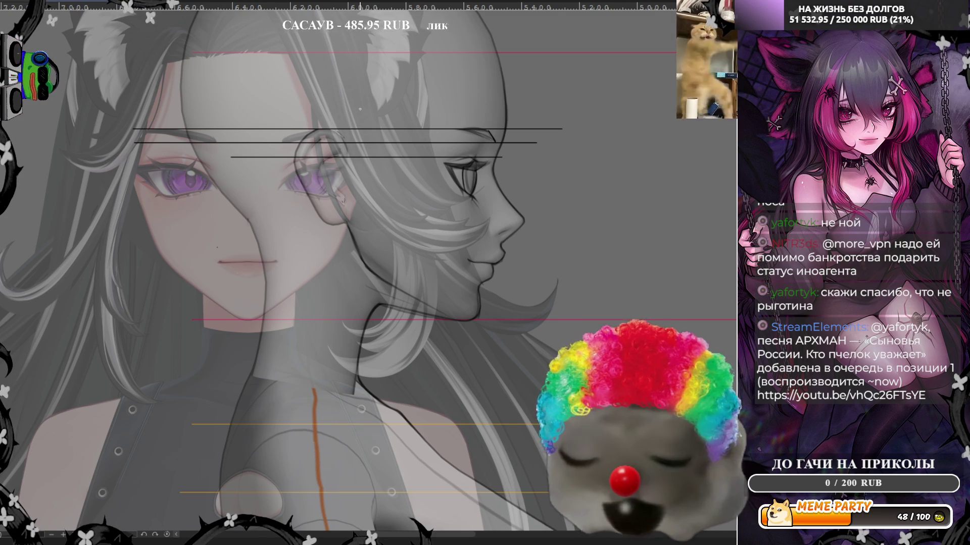
scroll(360, 109, down, 3)
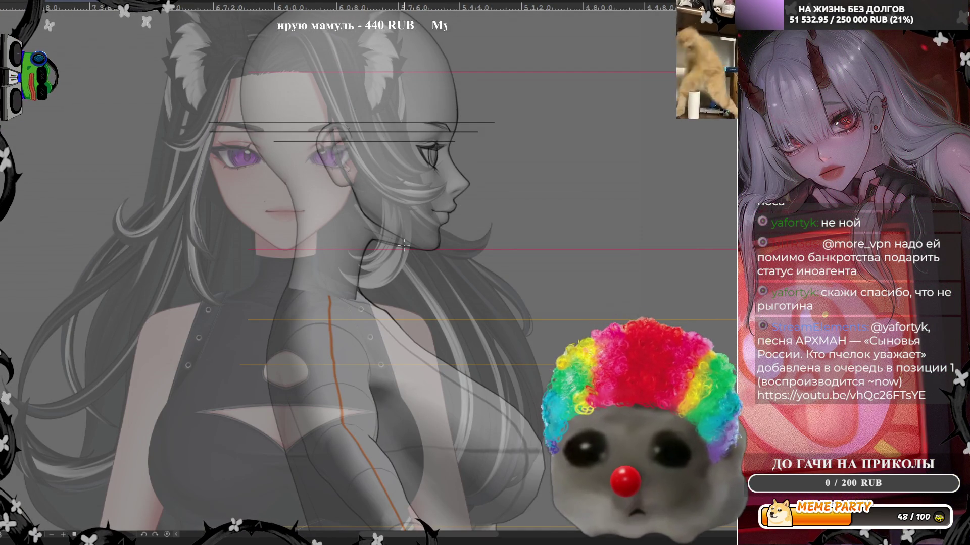
scroll(404, 246, up, 3)
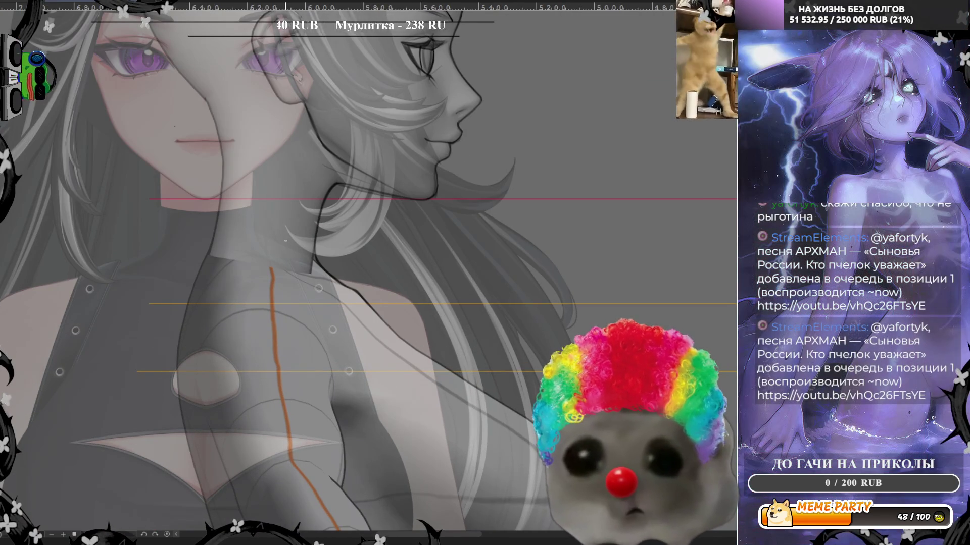
scroll(357, 216, down, 1)
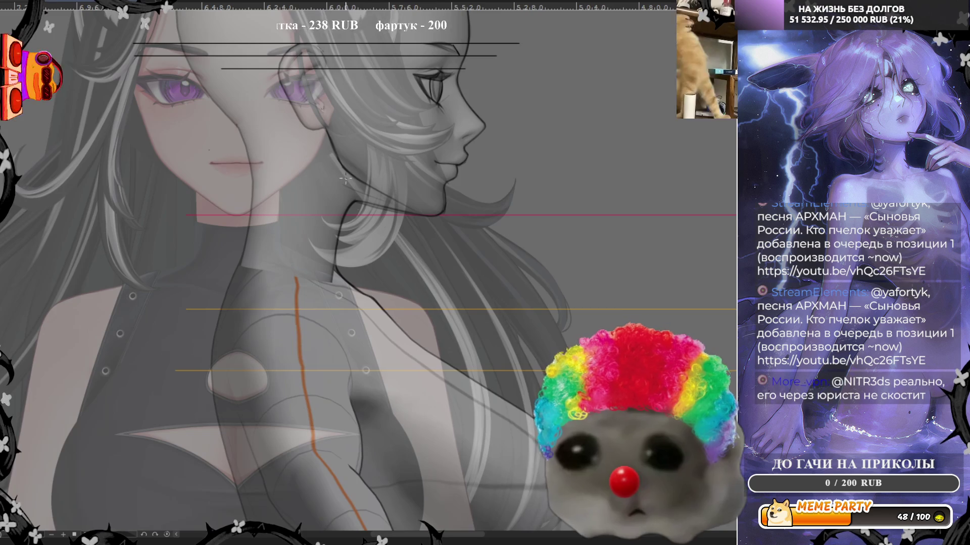
scroll(308, 110, up, 3)
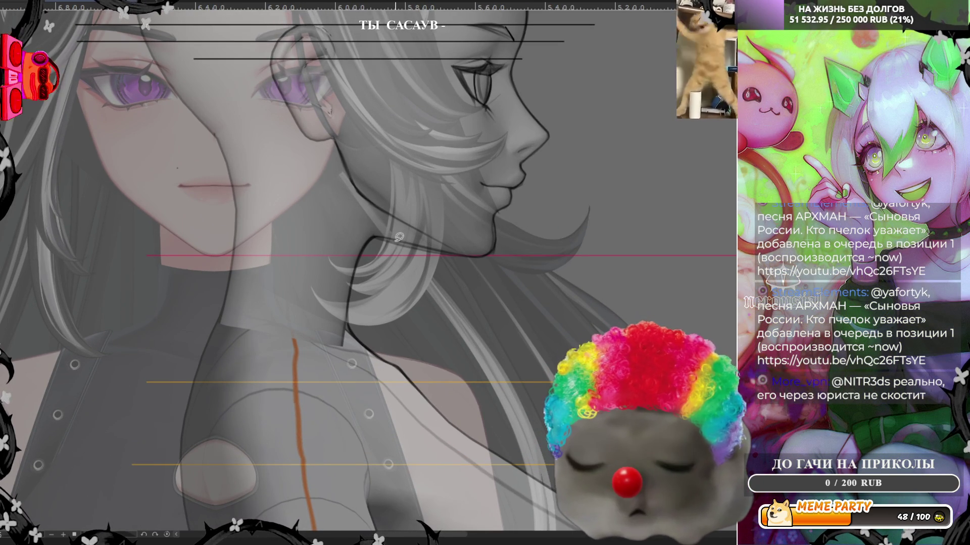
mouse_move(379, 234)
mouse_down()
mouse_move(356, 263)
mouse_move(347, 311)
mouse_up()
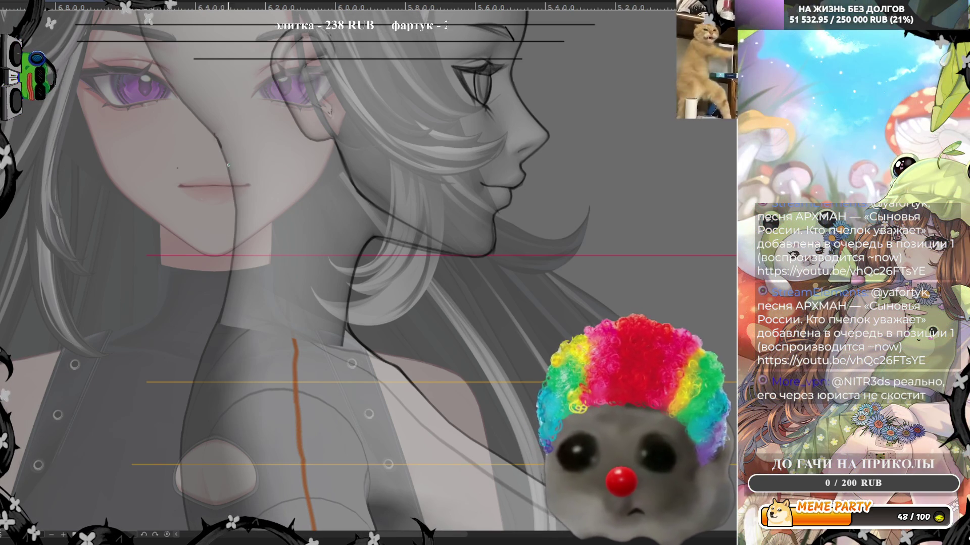
Draw the back-of-head line down the hair, redrawing its lower part toward the shoulders until smooth
drag(222, 149, 224, 317)
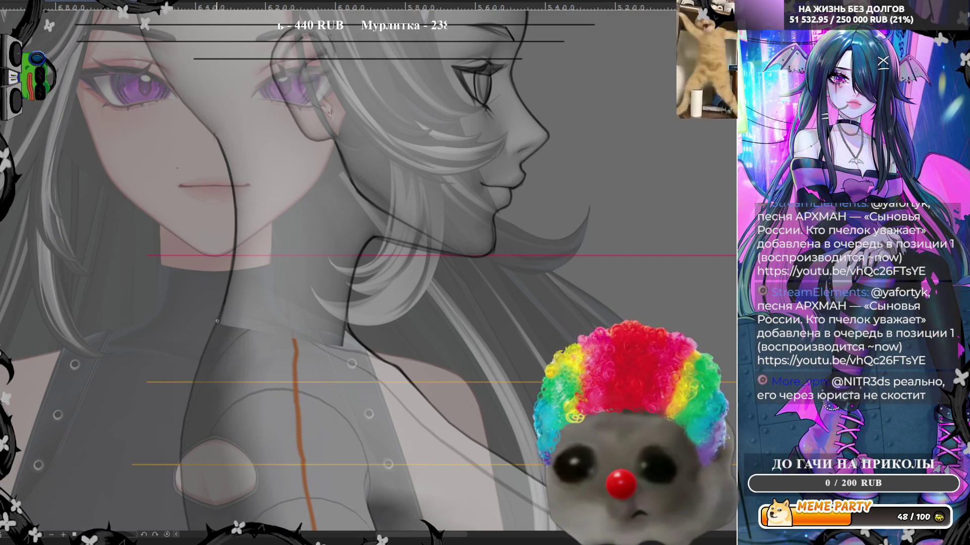
drag(217, 321, 193, 470)
key(ctrl+z)
drag(224, 297, 180, 483)
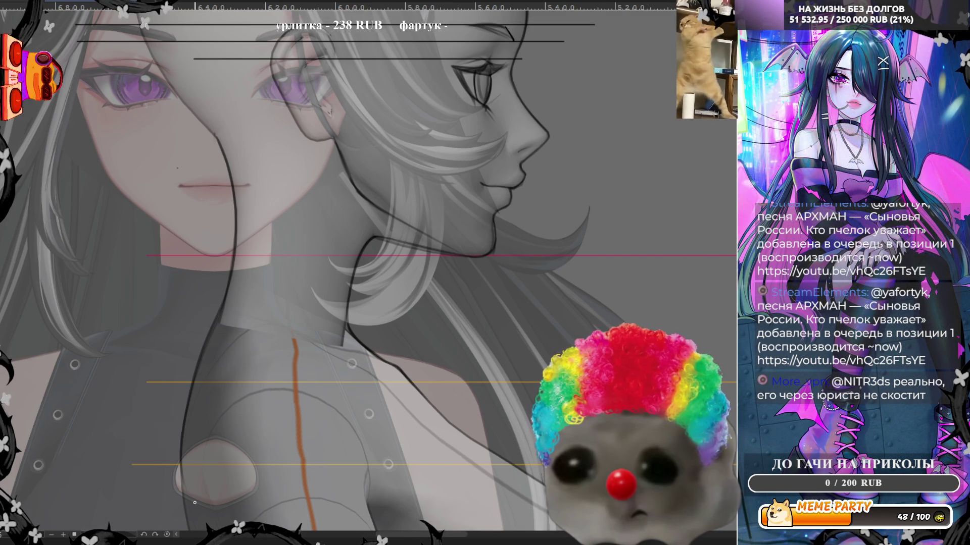
key(ctrl+z)
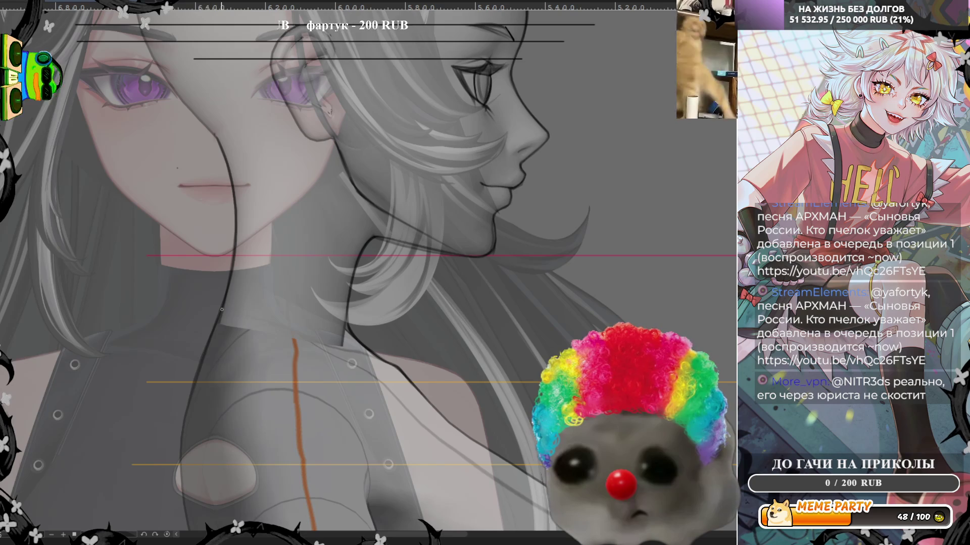
drag(222, 309, 187, 452)
drag(191, 400, 178, 484)
key(ctrl+z)
drag(184, 419, 179, 484)
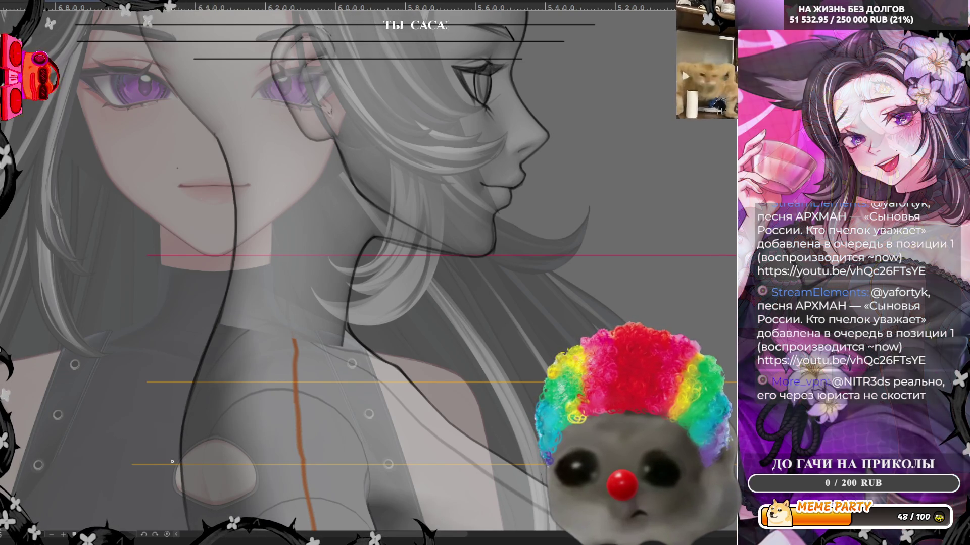
scroll(214, 116, down, 2)
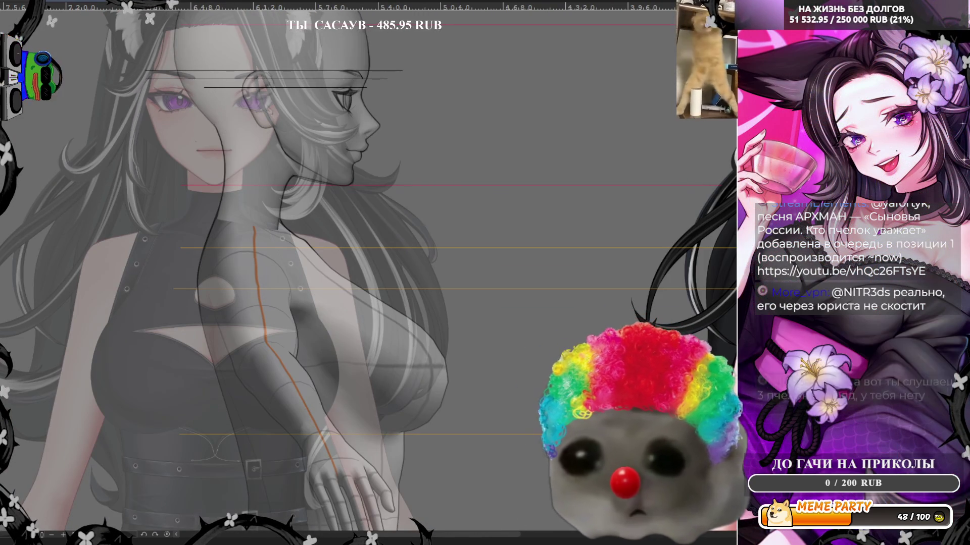
Hide the clothed reference, fade the body sketch, and extend the back contour down the torso
key(ctrl+comma)
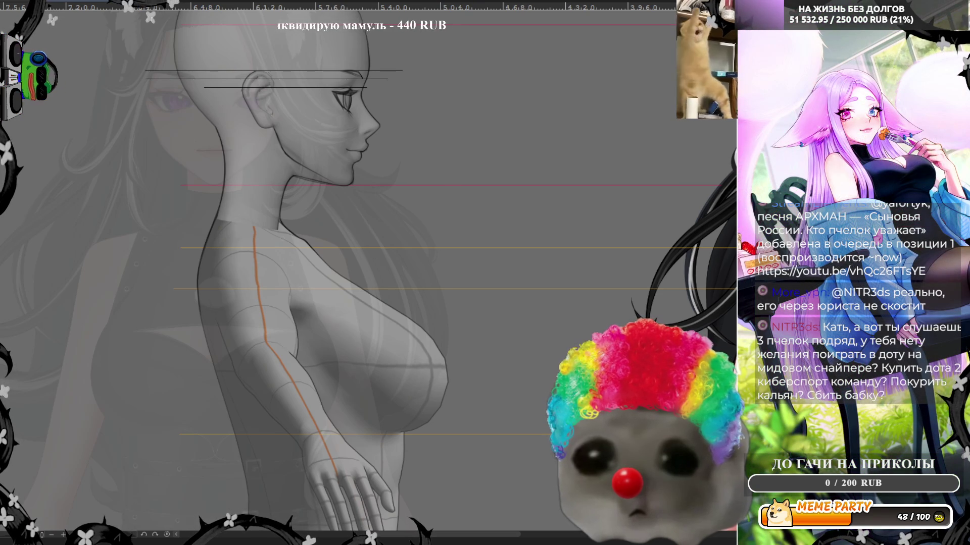
key(ctrl+comma)
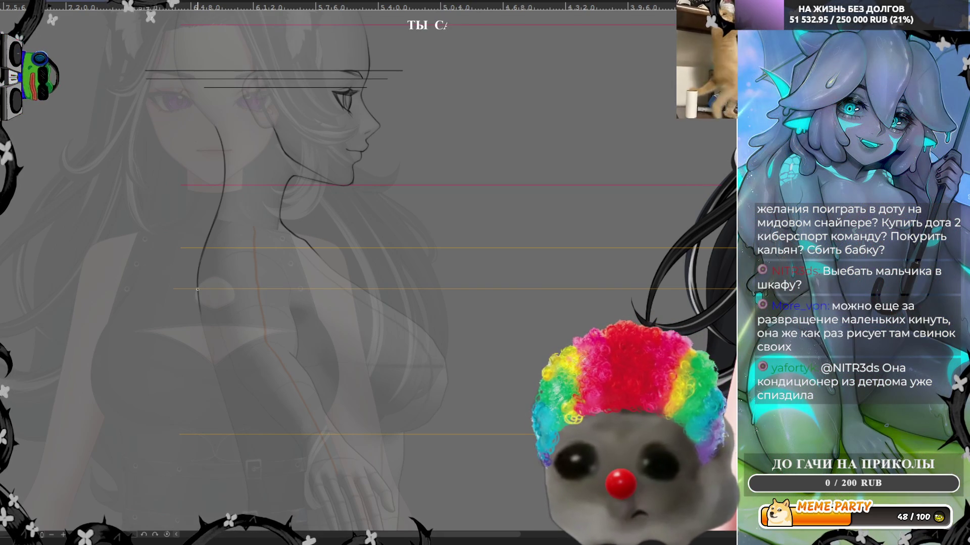
drag(199, 265, 234, 428)
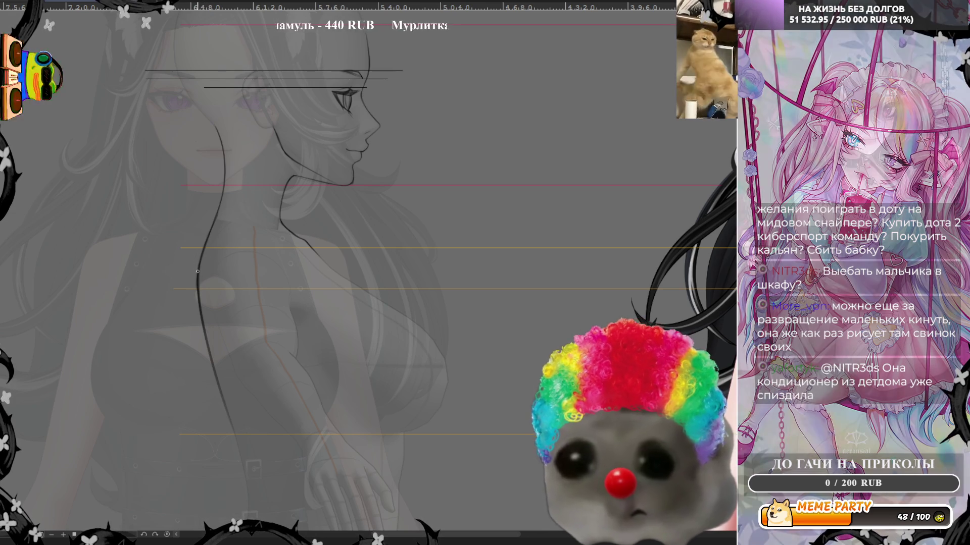
Darken the back contour at the waist, trace the neck line, and mirror the view back
drag(198, 270, 204, 349)
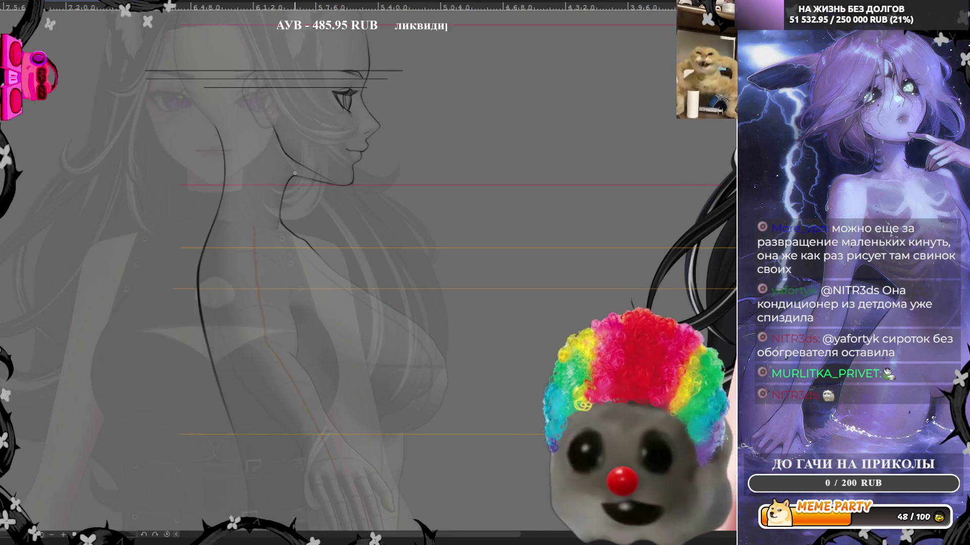
scroll(288, 148, up, 3)
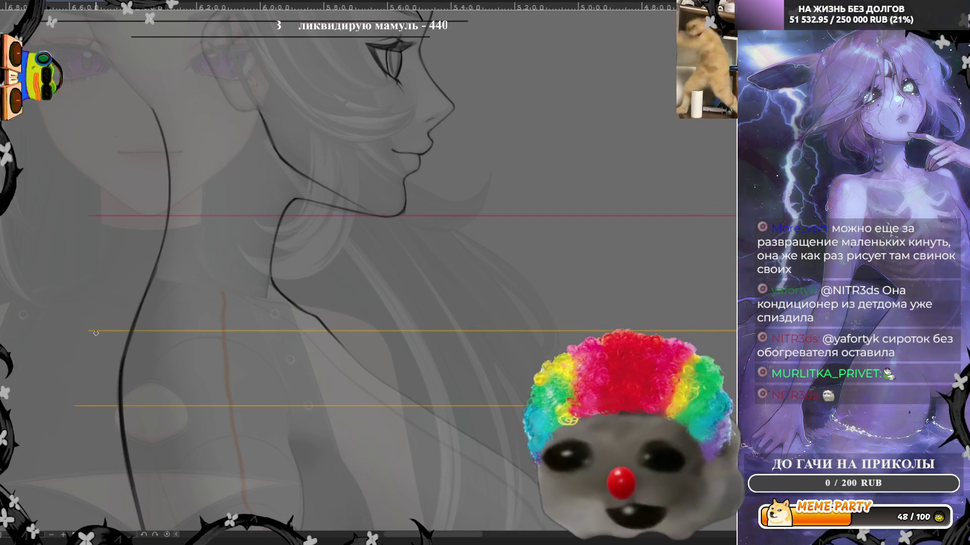
drag(121, 377, 154, 255)
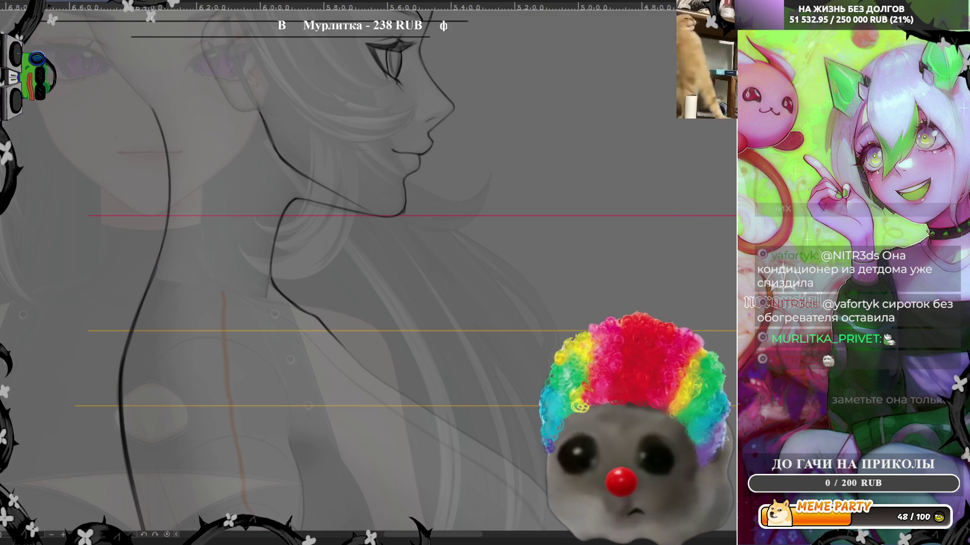
key(m)
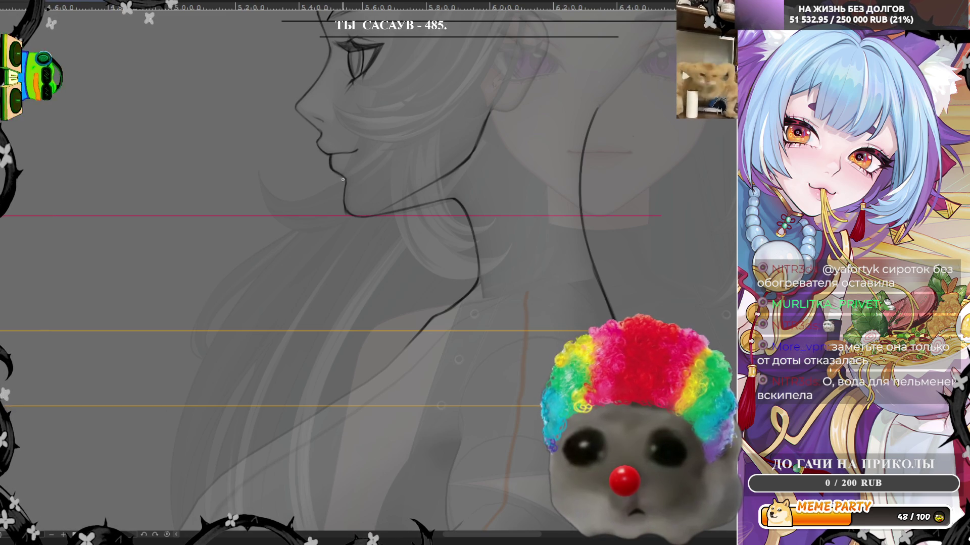
Redraw the jawline under the chin several times, undoing the unsatisfying attempts
mouse_move(344, 178)
mouse_down()
mouse_move(345, 210)
mouse_move(359, 217)
mouse_up()
key(ctrl+z)
key(ctrl+z)
drag(343, 178, 356, 218)
key(ctrl+z)
key(ctrl+z)
mouse_move(344, 182)
mouse_down()
mouse_move(359, 216)
mouse_move(455, 199)
mouse_move(397, 213)
mouse_up()
key(ctrl+z)
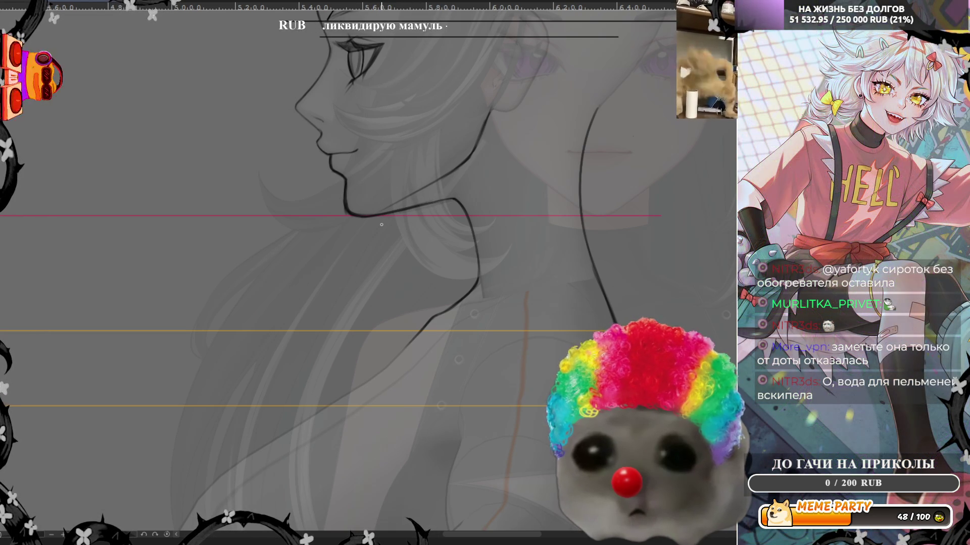
scroll(381, 224, down, 5)
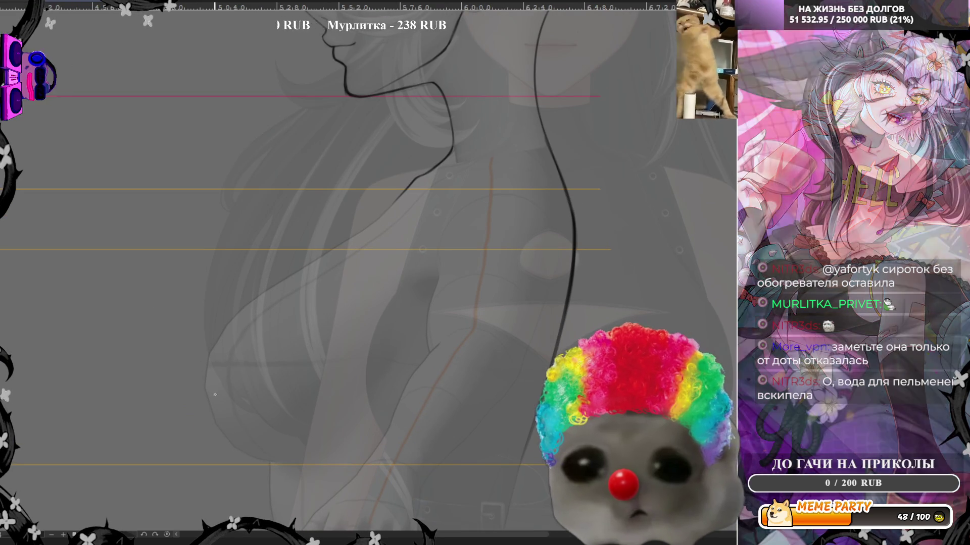
Draw the lower chest curve on the profile sketch, redoing one stray stroke
drag(218, 413, 316, 467)
key(ctrl+z)
drag(206, 371, 281, 462)
mouse_move(228, 433)
mouse_down()
mouse_move(314, 457)
mouse_move(386, 394)
mouse_up()
mouse_move(209, 396)
mouse_down()
mouse_move(212, 345)
mouse_move(264, 291)
mouse_up()
Trace the upper chest outline up to the throat with short extending strokes
drag(231, 320, 371, 224)
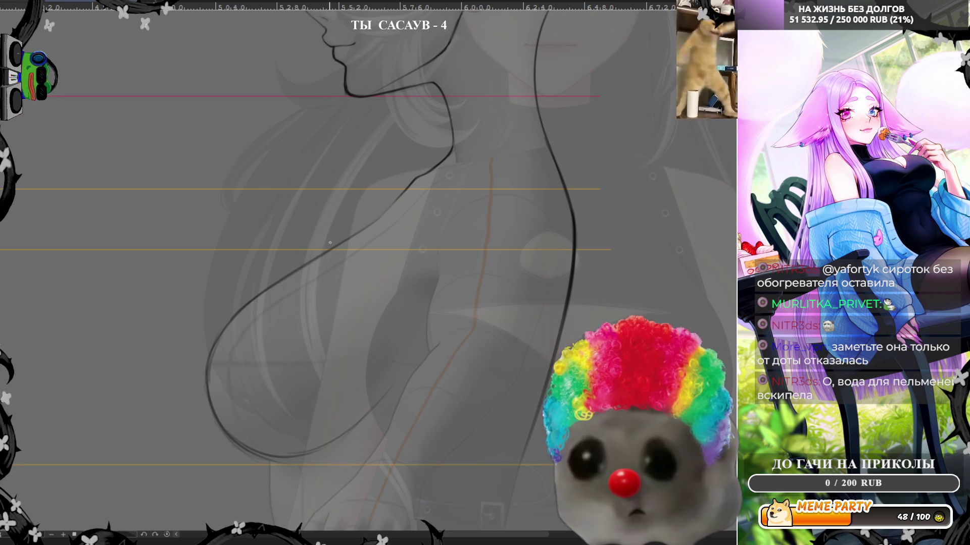
drag(306, 266, 391, 204)
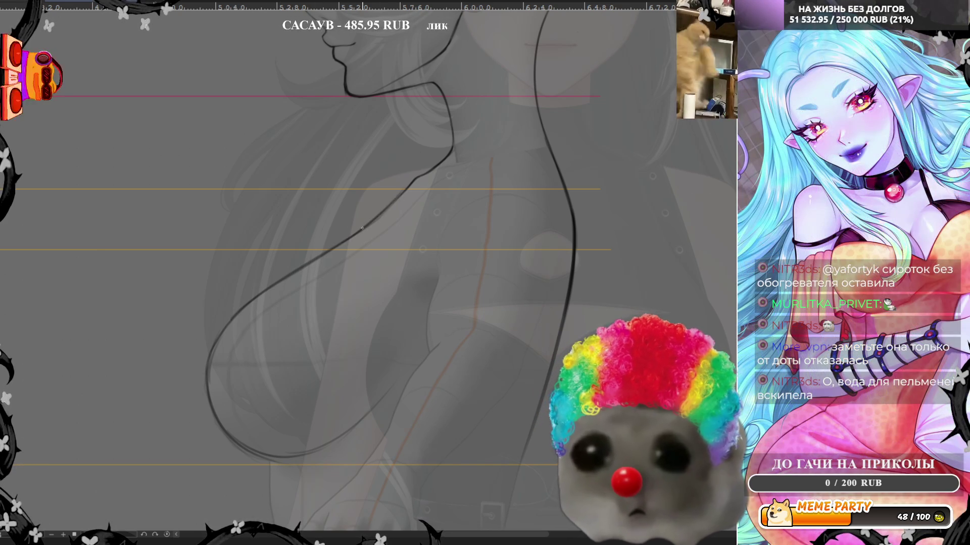
drag(334, 251, 453, 141)
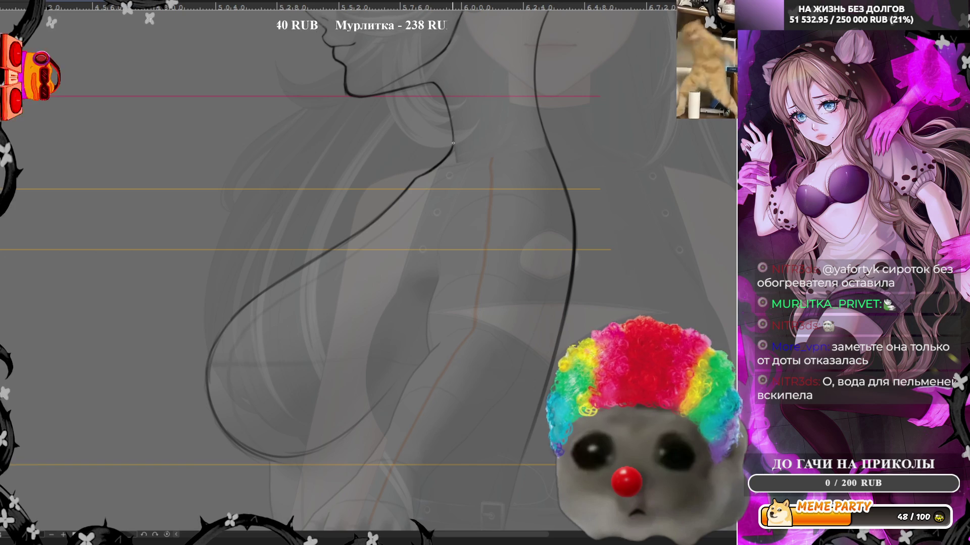
drag(470, 180, 493, 162)
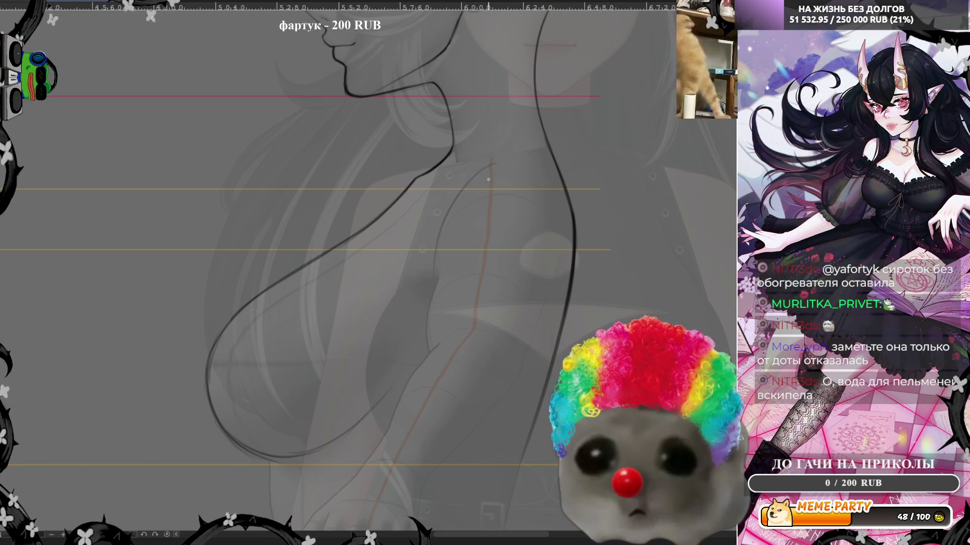
drag(473, 163, 502, 152)
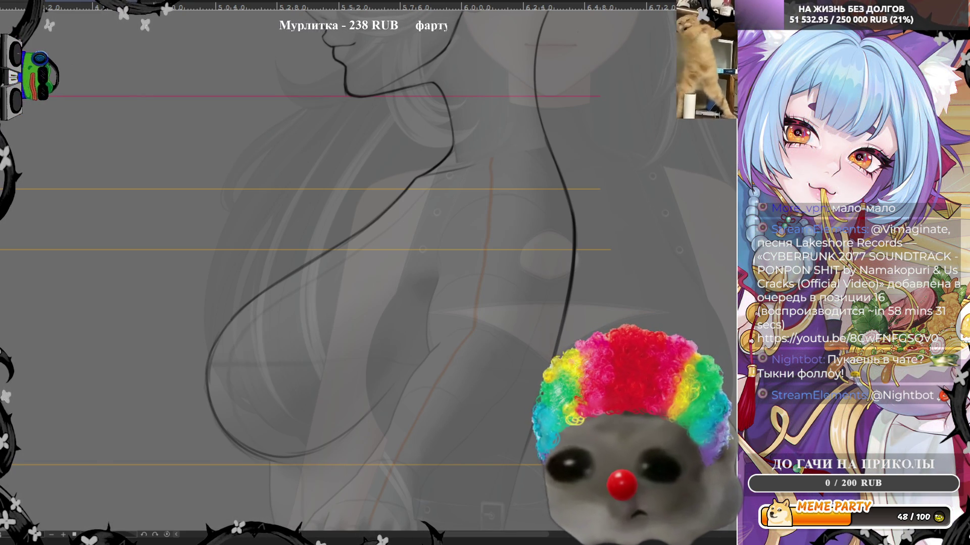
scroll(357, 281, down, 2)
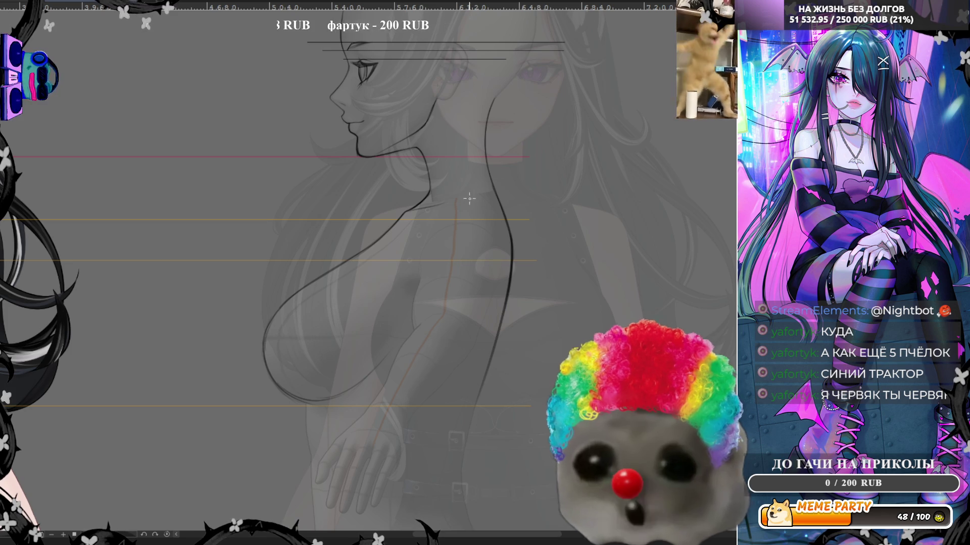
Draw the belly line down from under the chest and check it in a mirrored view
scroll(424, 241, up, 3)
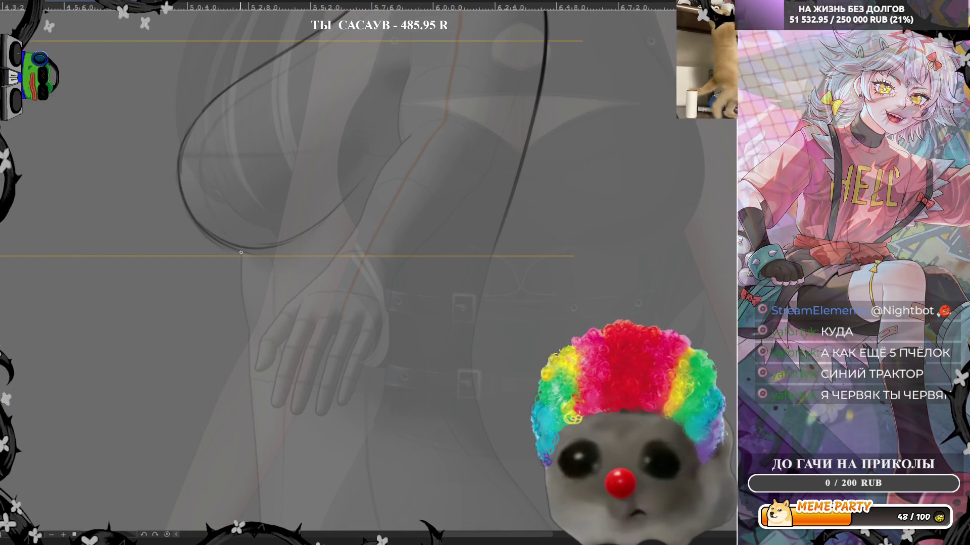
drag(243, 268, 248, 321)
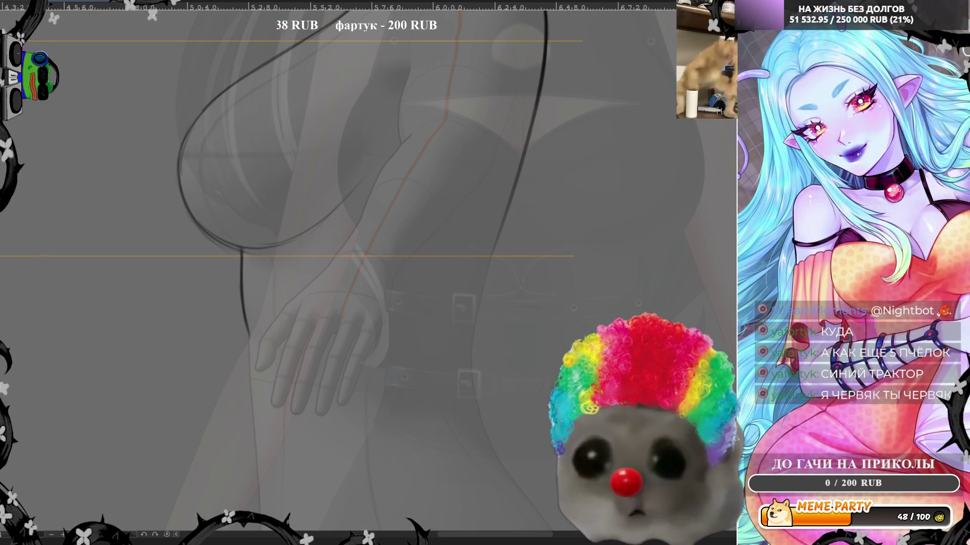
key(m)
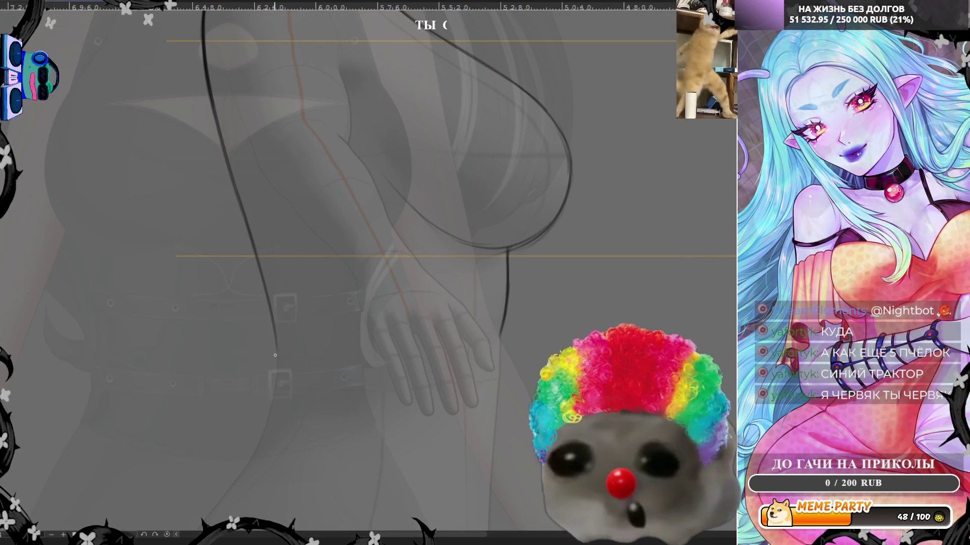
drag(326, 332, 340, 210)
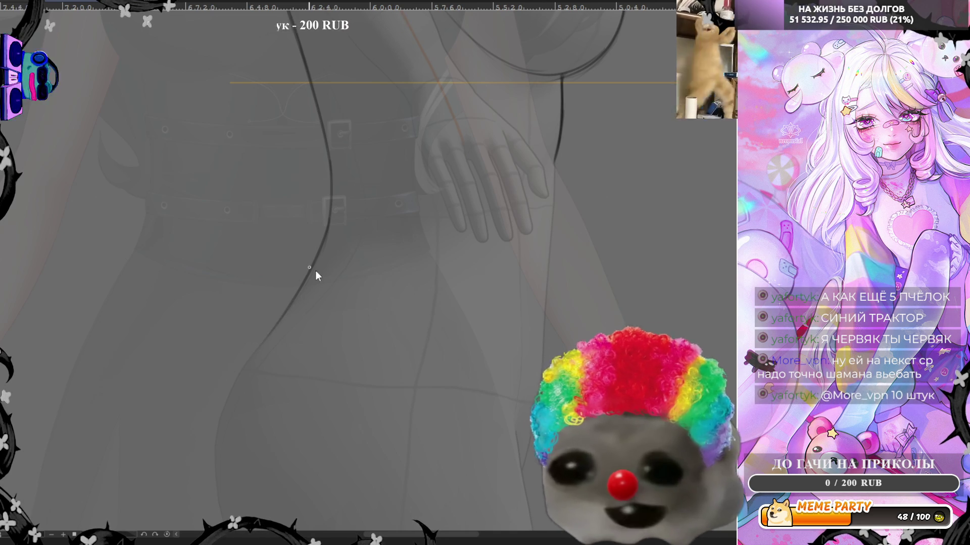
mouse_move(518, 197)
mouse_down()
mouse_move(468, 228)
mouse_move(346, 374)
mouse_move(439, 262)
mouse_move(463, 209)
mouse_up()
key(m)
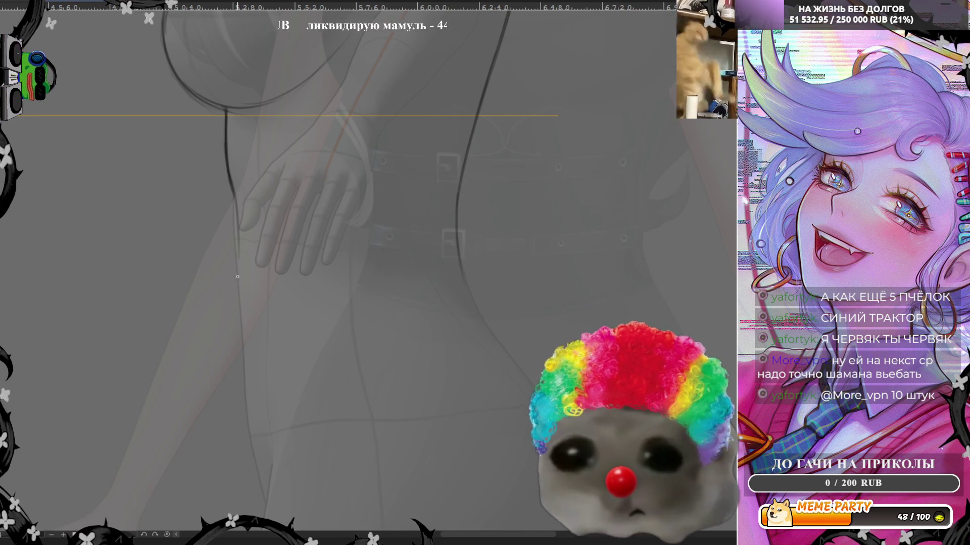
Extend the front contour down along the hip, then compare with the colour reference's torso
drag(232, 184, 240, 306)
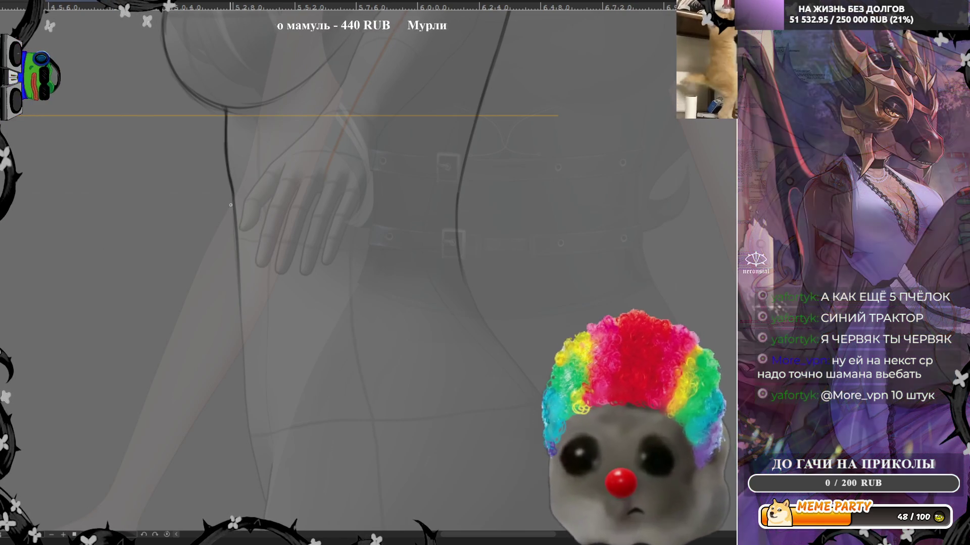
mouse_move(229, 175)
mouse_down()
mouse_move(239, 316)
mouse_move(298, 81)
mouse_move(298, 213)
mouse_up()
key(ctrl+z)
key(ctrl+y)
drag(322, 141, 367, 431)
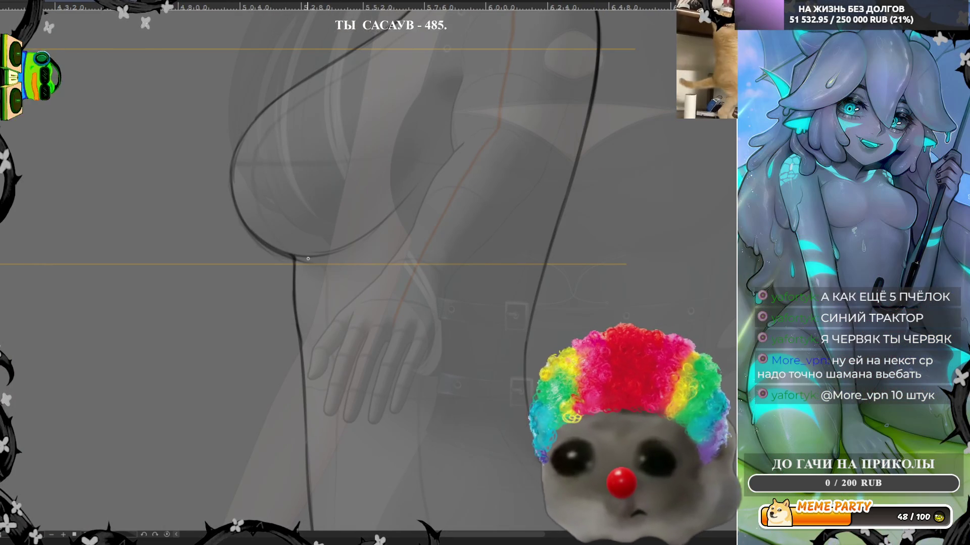
mouse_move(461, 161)
mouse_down()
mouse_move(449, 244)
mouse_move(375, 320)
mouse_move(424, 440)
mouse_up()
mouse_move(620, 241)
mouse_down()
mouse_move(461, 171)
mouse_move(414, 182)
mouse_up()
Sketch the back of the upper arm and a shoulder oval, then shift the oval left
scroll(580, 228, down, 3)
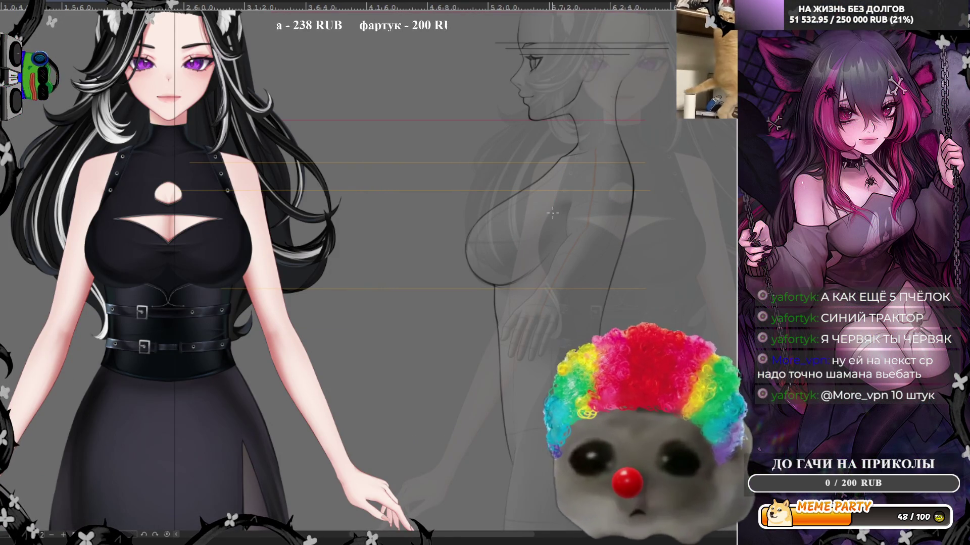
scroll(647, 122, up, 1)
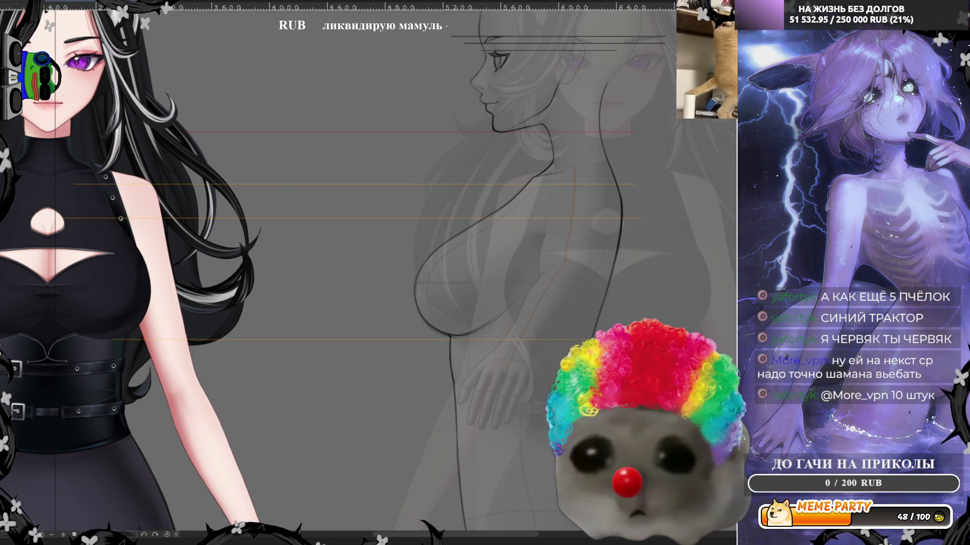
mouse_move(577, 166)
mouse_down()
mouse_move(554, 202)
mouse_move(552, 224)
mouse_up()
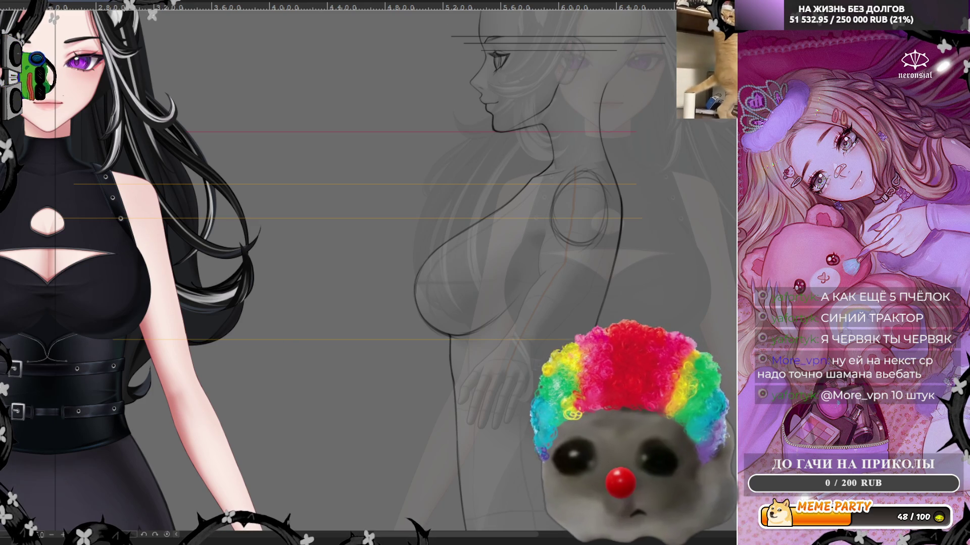
mouse_move(581, 174)
mouse_down()
mouse_move(558, 253)
mouse_move(606, 212)
mouse_move(611, 248)
mouse_up()
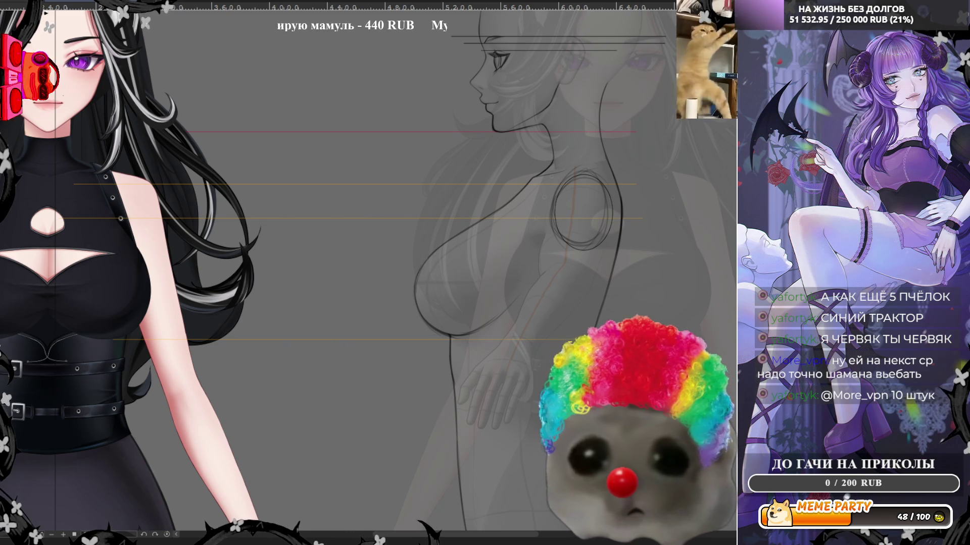
mouse_move(615, 243)
mouse_down()
mouse_move(182, 244)
mouse_move(162, 289)
mouse_move(580, 281)
mouse_move(573, 260)
mouse_move(157, 244)
mouse_move(581, 219)
mouse_move(617, 242)
mouse_up()
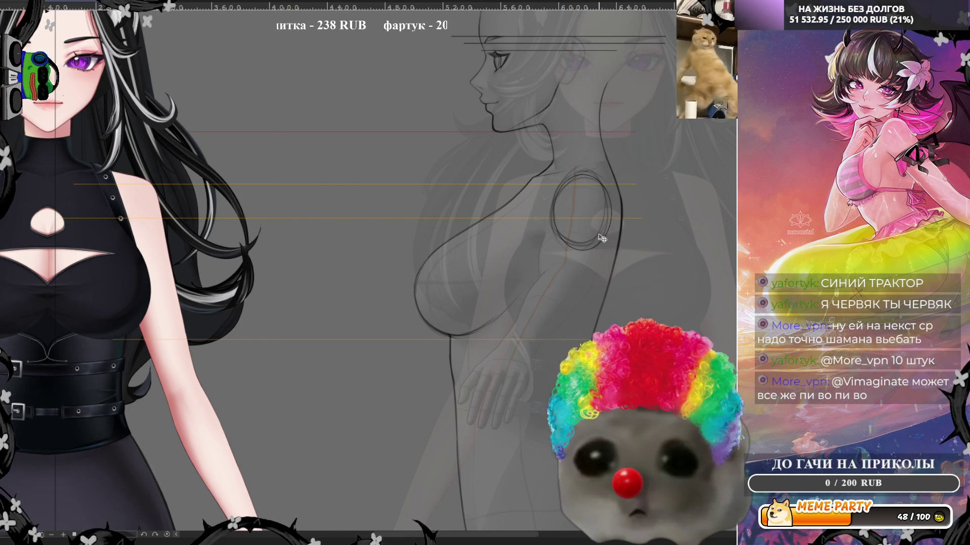
mouse_move(572, 238)
mouse_down()
mouse_move(402, 239)
mouse_move(566, 252)
mouse_move(592, 233)
mouse_up()
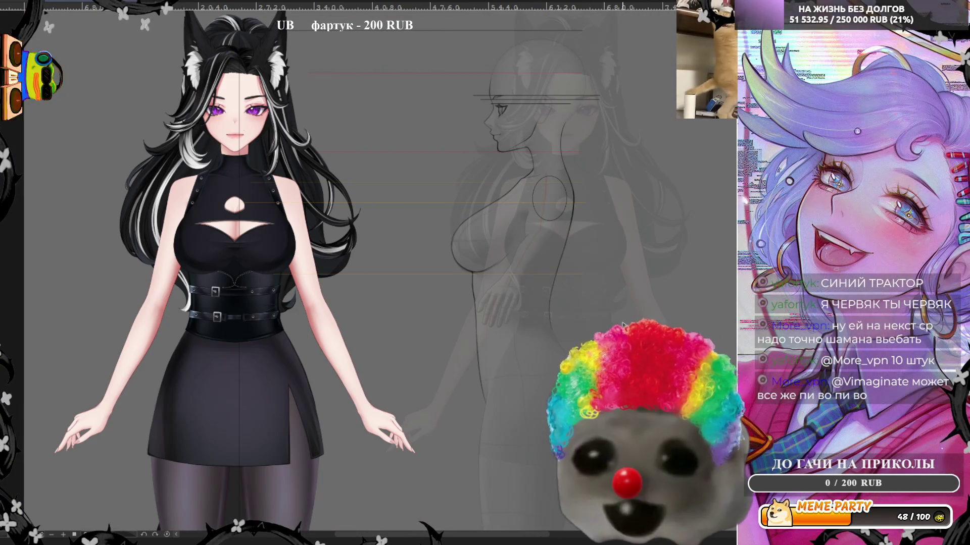
Zoom out and mirror the canvas to review the whole side-profile figure
key(ctrl+minus)
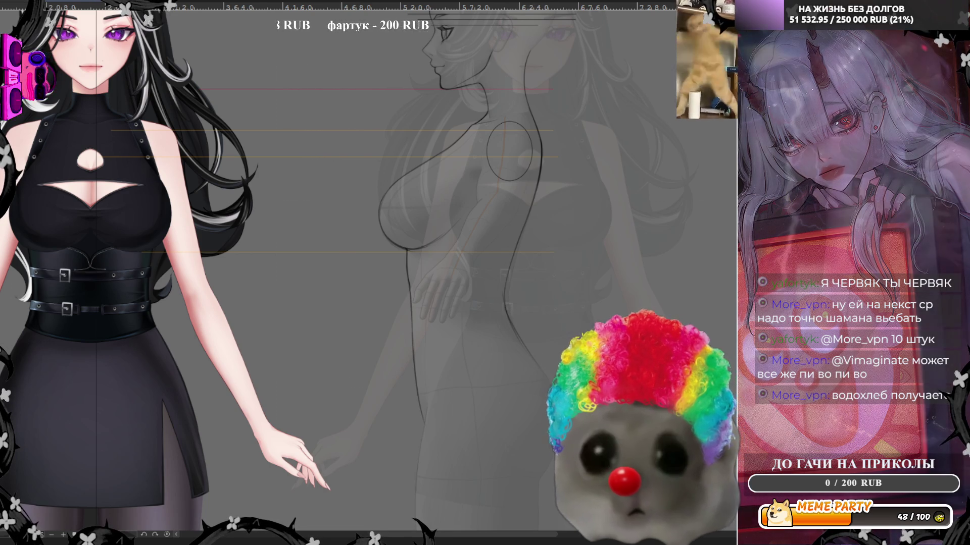
key(h)
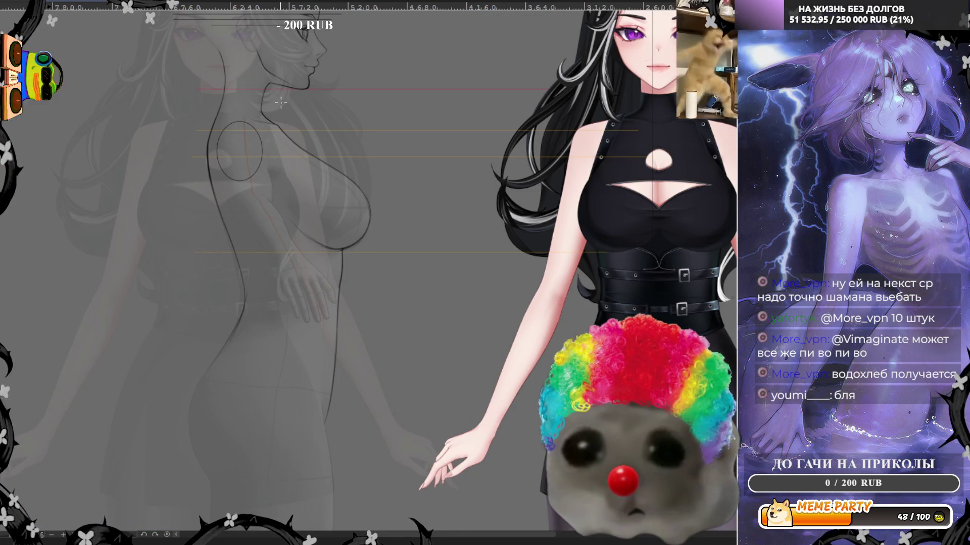
drag(281, 396, 367, 241)
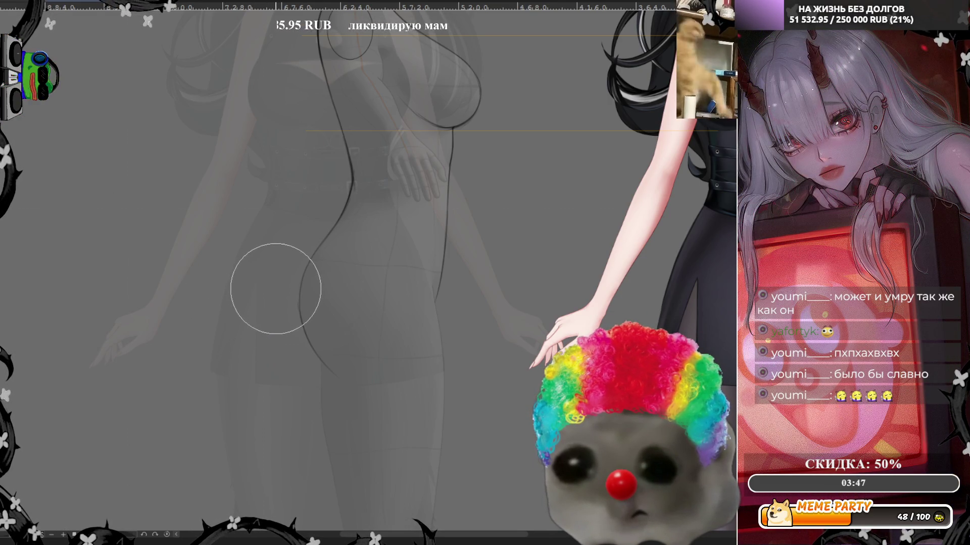
scroll(258, 234, down, 2)
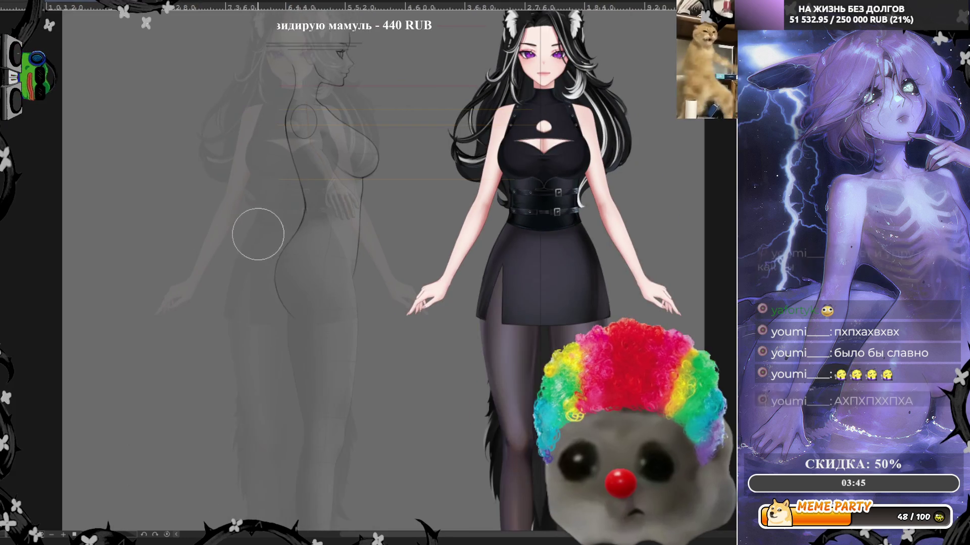
Flip the canvas horizontally to check proportions and add a short curved stroke on the thigh
scroll(257, 234, up, 2)
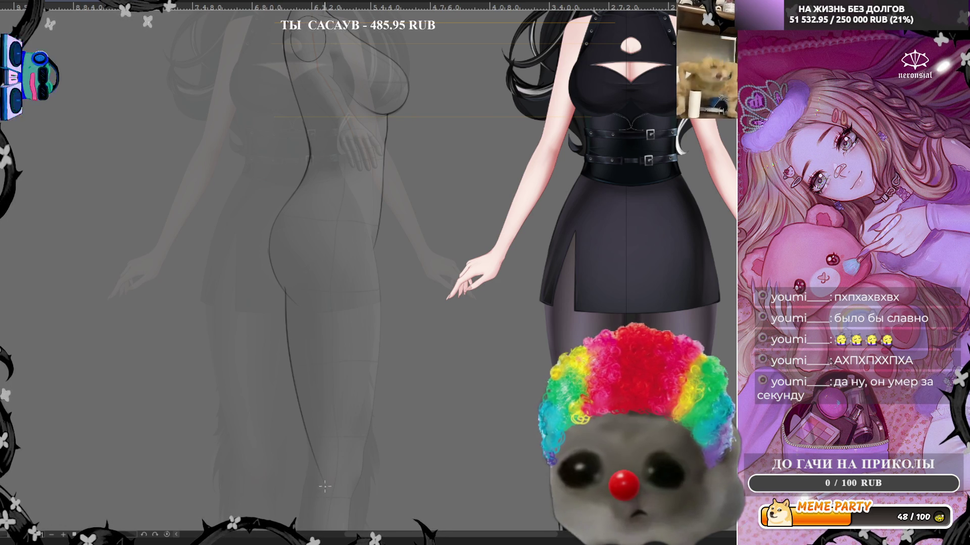
key(h)
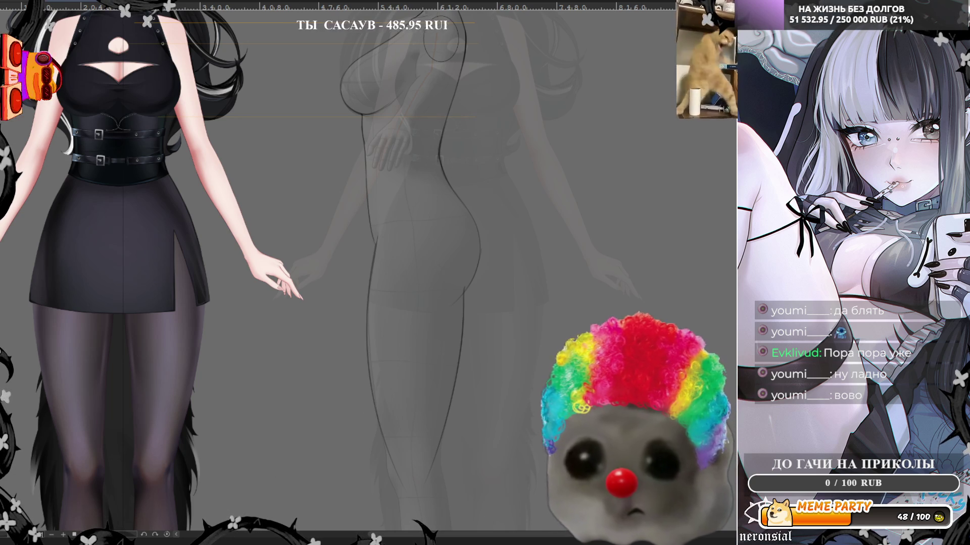
drag(380, 412, 407, 433)
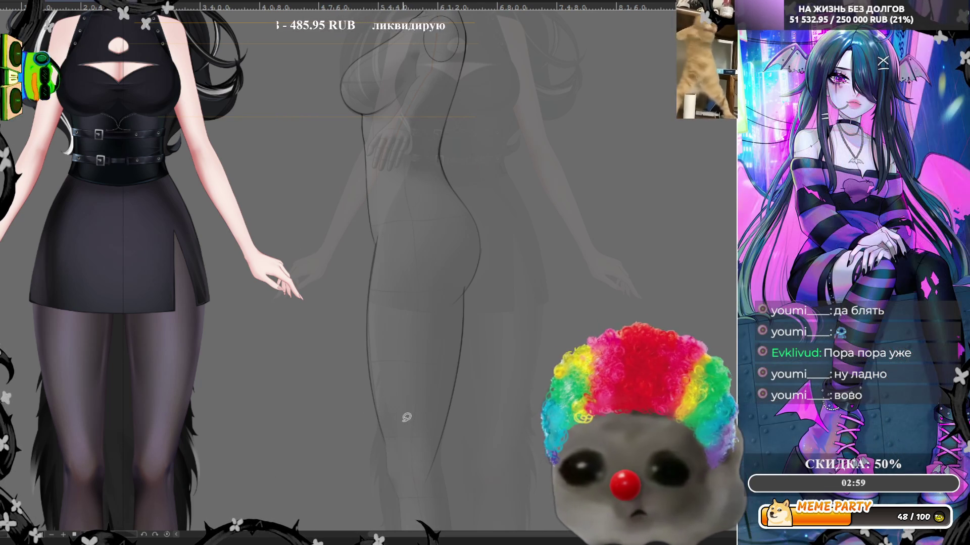
scroll(381, 403, up, 3)
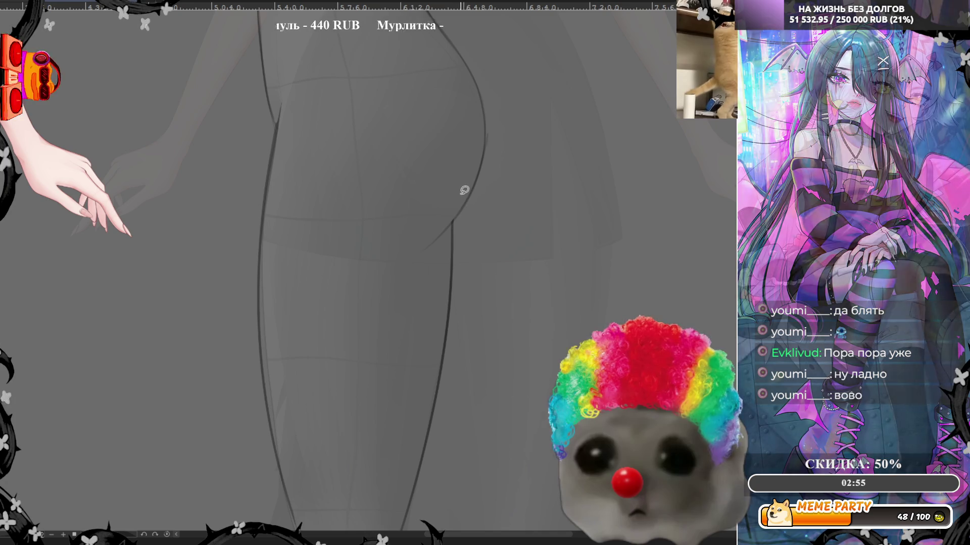
Redraw the short hip stroke slightly lower, then bring the knee into view
key(ctrl+z)
drag(485, 175, 487, 132)
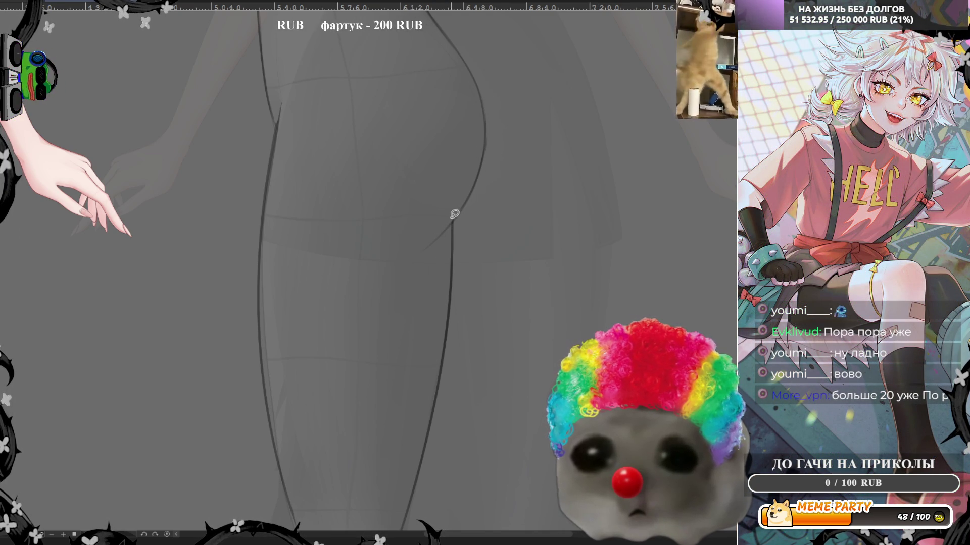
drag(340, 461, 400, 210)
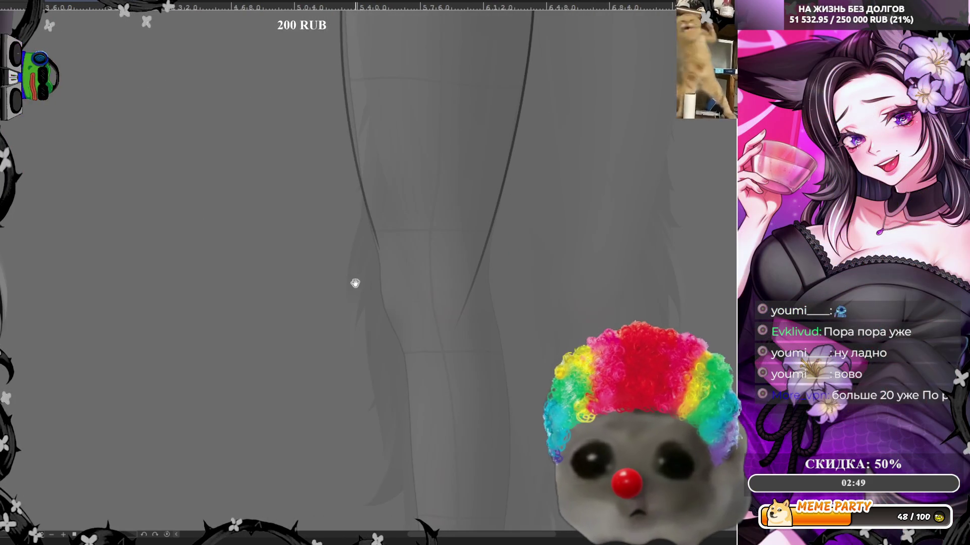
mouse_move(319, 346)
mouse_down()
mouse_move(347, 275)
mouse_move(401, 390)
mouse_up()
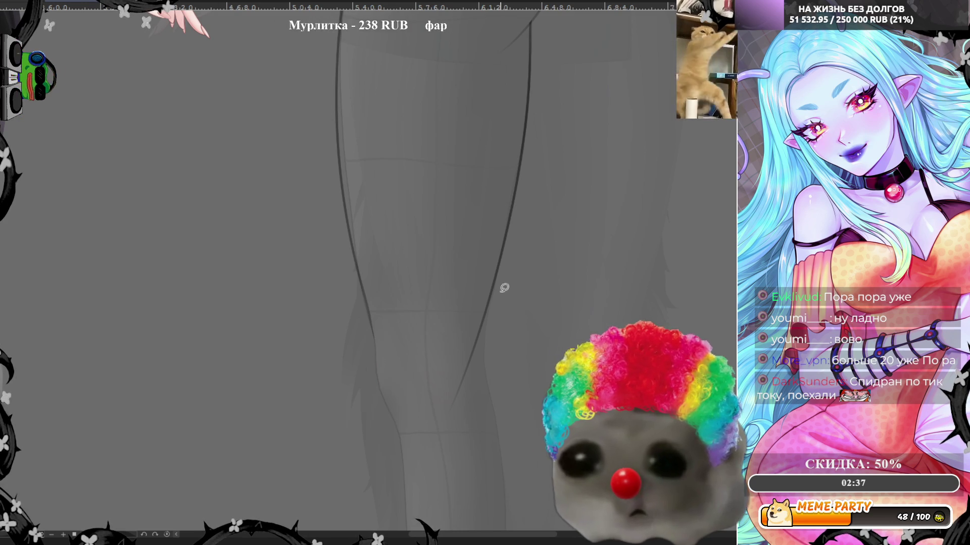
Erase part of the leg line near the knee and redraw it as a dark stroke
key(ctrl+z)
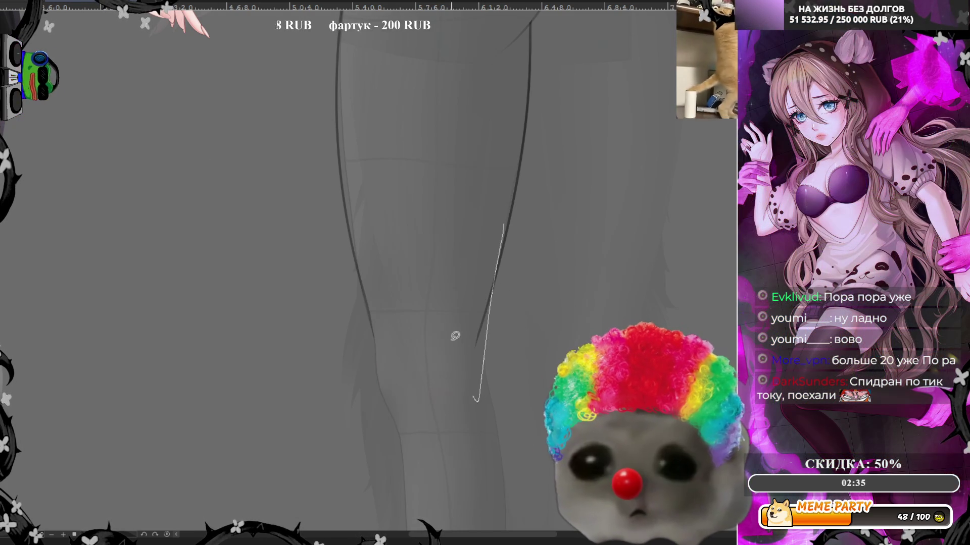
drag(467, 374, 465, 364)
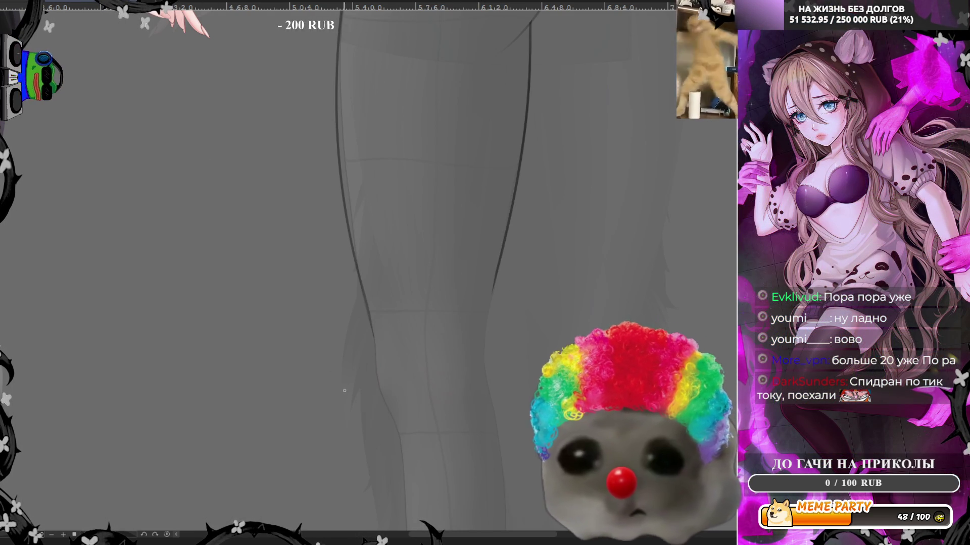
drag(372, 308, 389, 398)
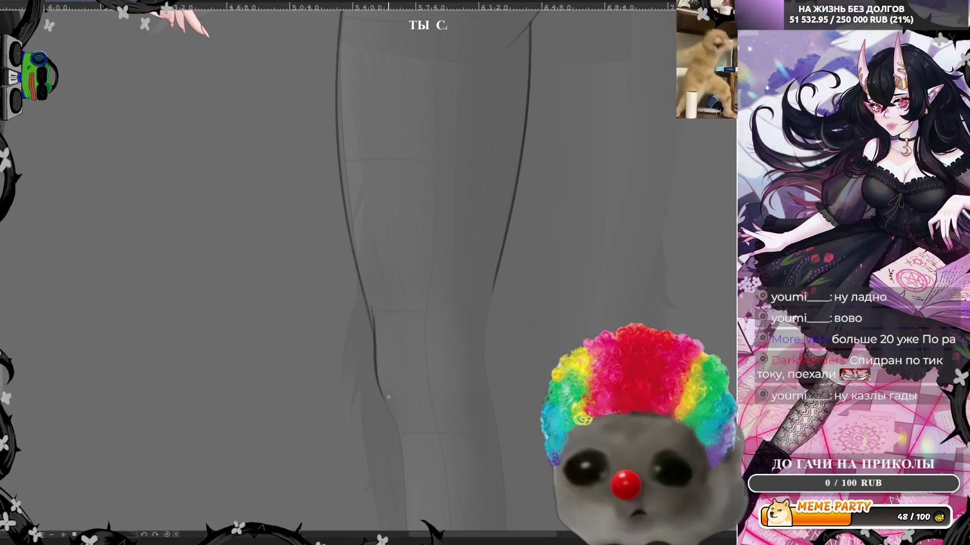
key(ctrl+z)
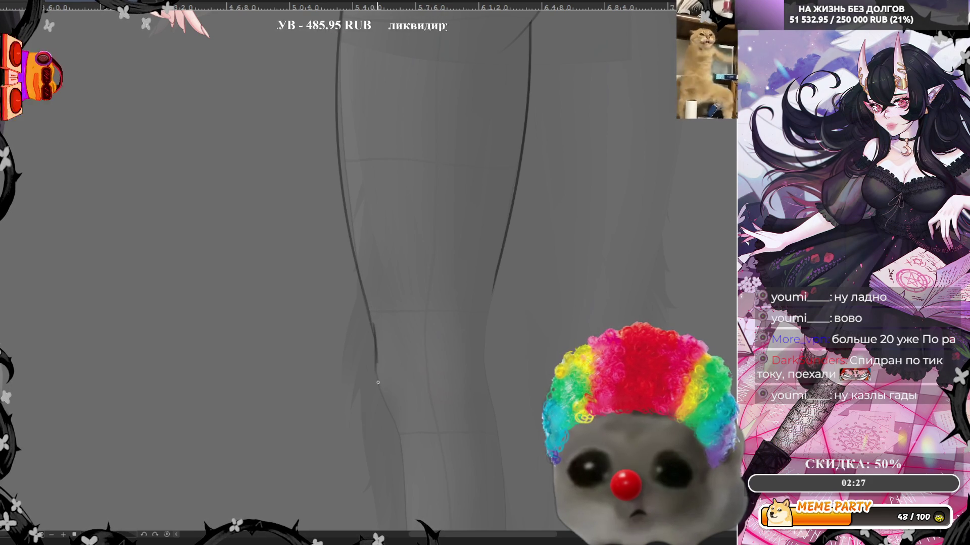
key(ctrl+y)
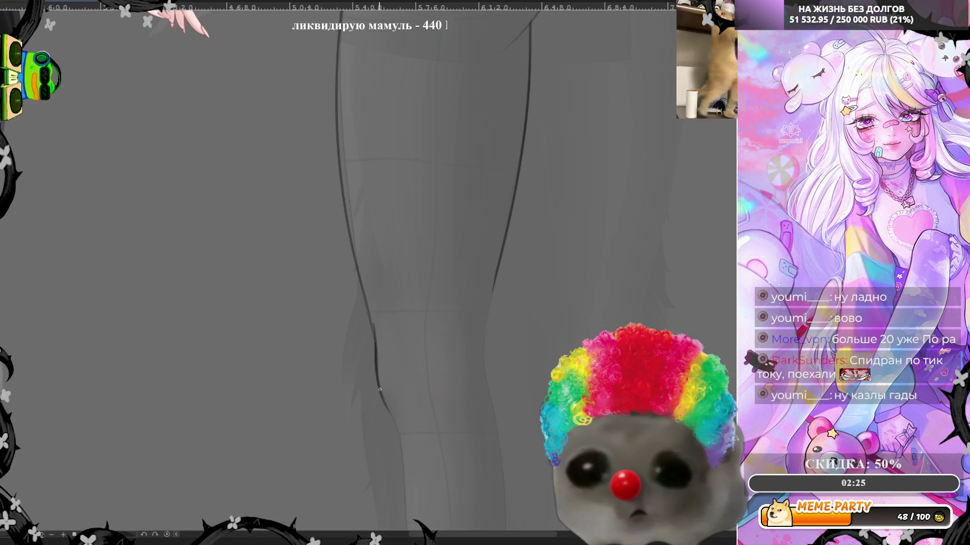
drag(382, 398, 390, 407)
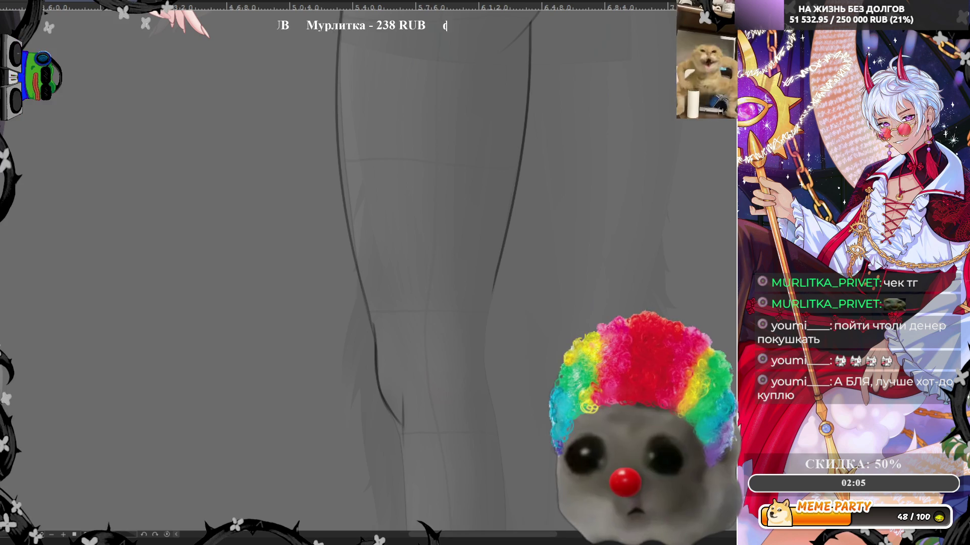
Extend the leg line toward the shin and restore the canvas to its original orientation
scroll(468, 237, down, 2)
scroll(468, 238, down, 1)
scroll(452, 246, up, 2)
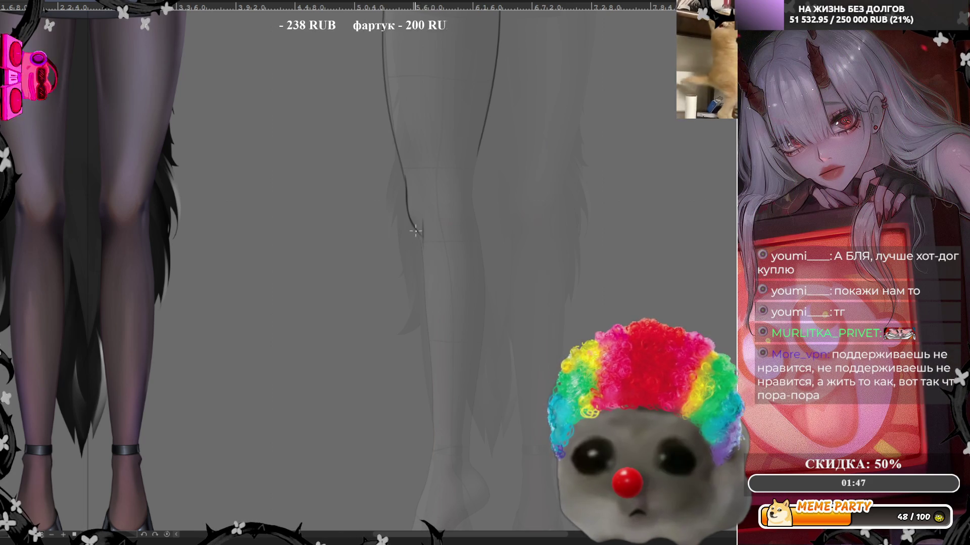
drag(417, 234, 424, 256)
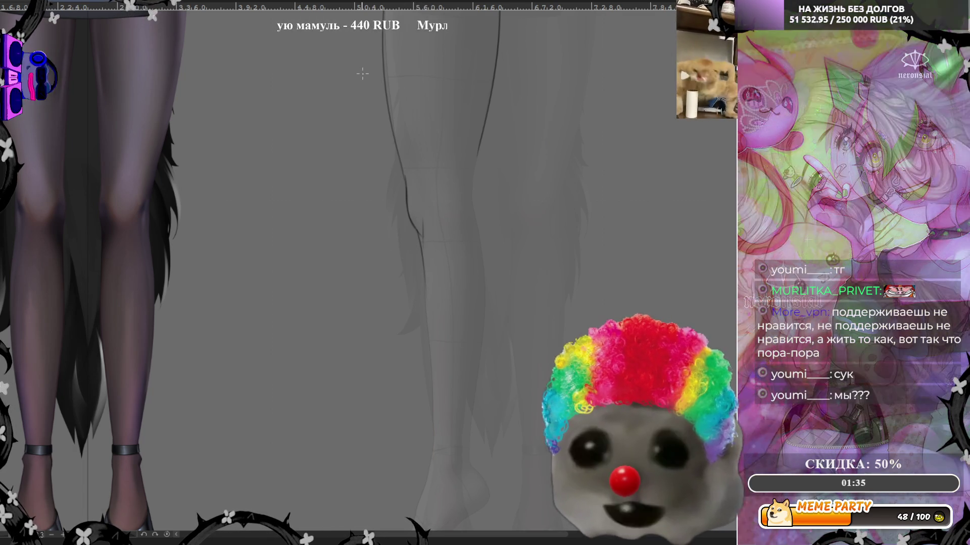
key(h)
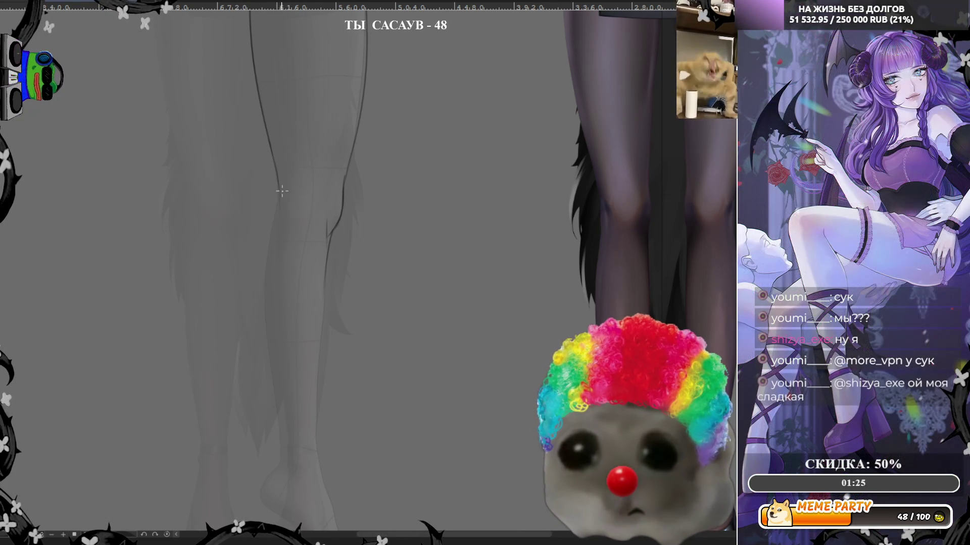
Draw the leg's outer contour down past the calf, retrying unsatisfactory strokes
drag(278, 177, 273, 280)
key(ctrl+z)
mouse_move(281, 214)
mouse_down()
mouse_move(284, 178)
mouse_move(267, 244)
mouse_up()
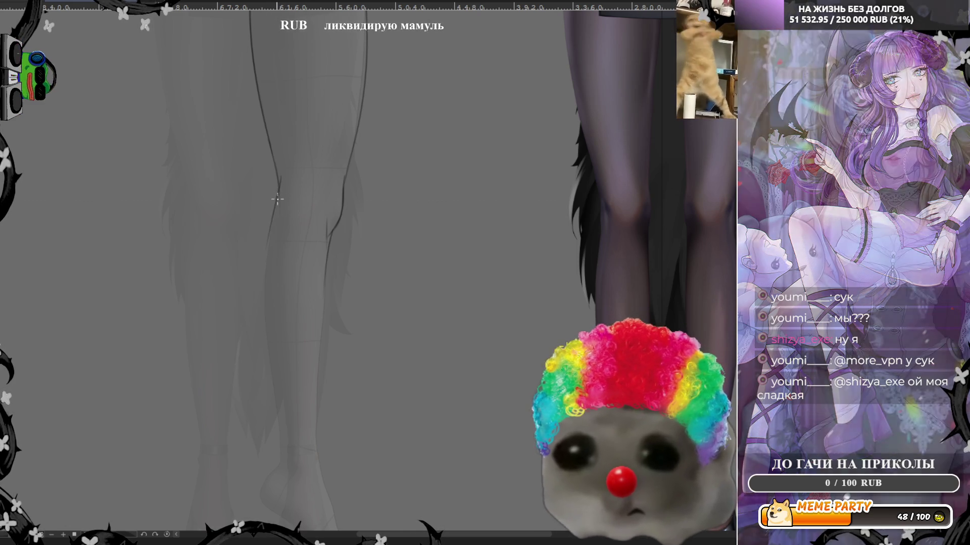
key(ctrl+z)
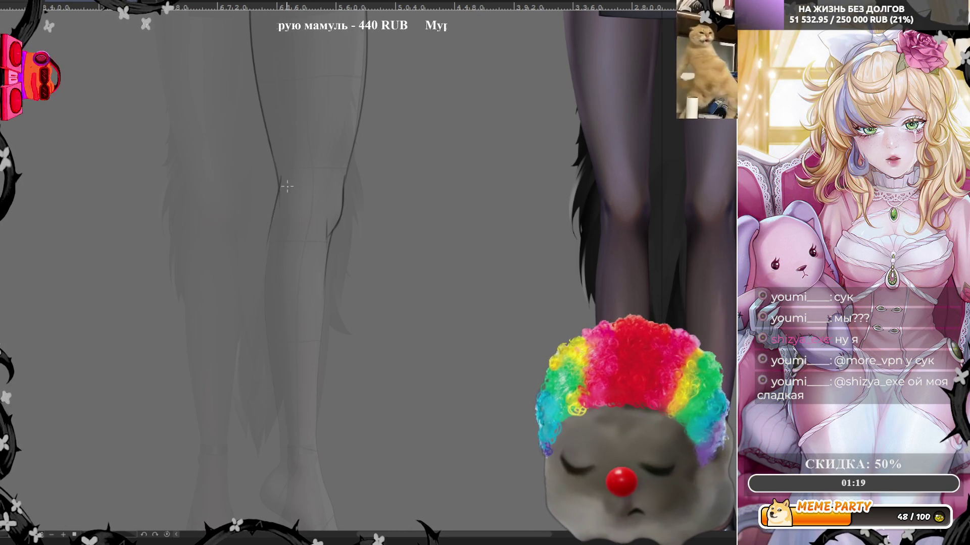
mouse_move(283, 190)
mouse_down()
mouse_move(261, 324)
mouse_move(286, 438)
mouse_up()
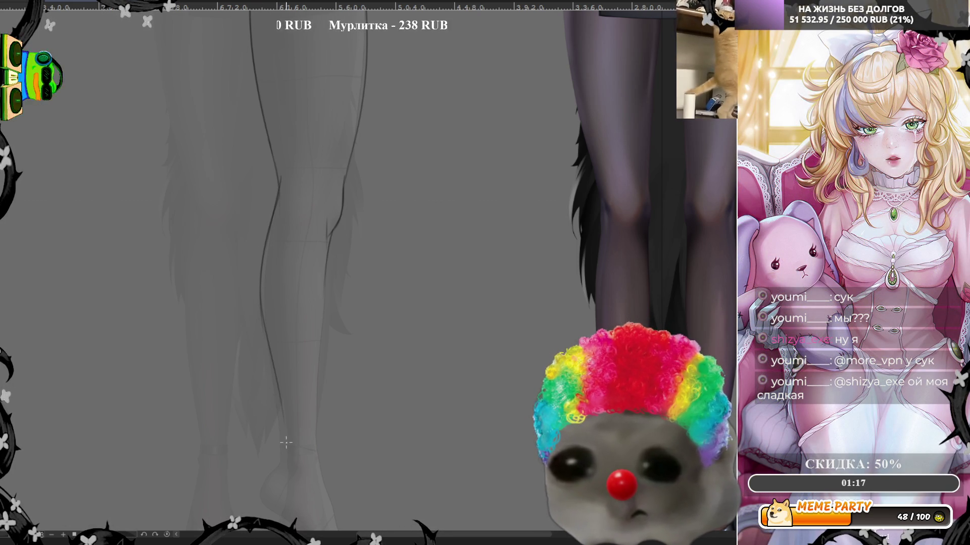
mouse_move(260, 311)
mouse_down()
mouse_move(285, 407)
mouse_move(279, 468)
mouse_up()
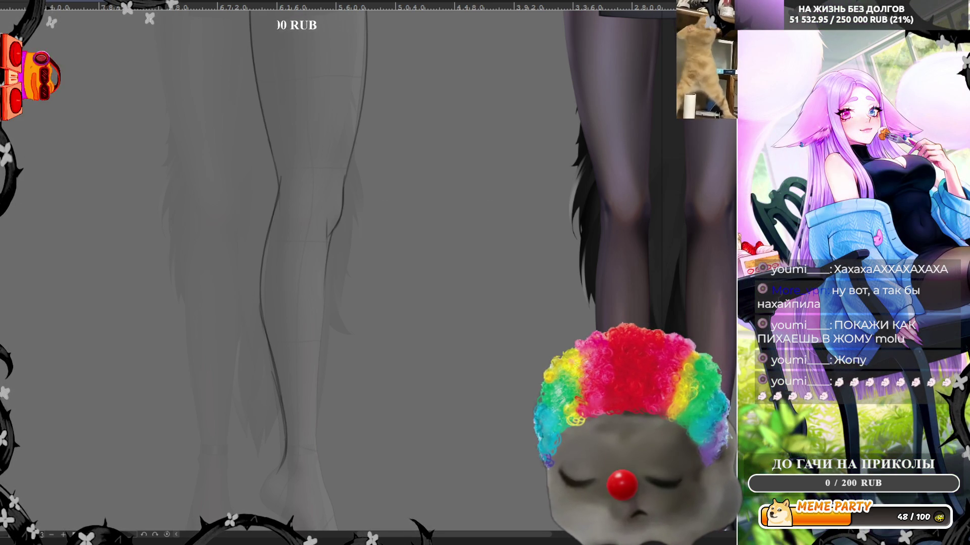
Darken the knee and lower-leg contour of the side-view leg
scroll(329, 228, up, 2)
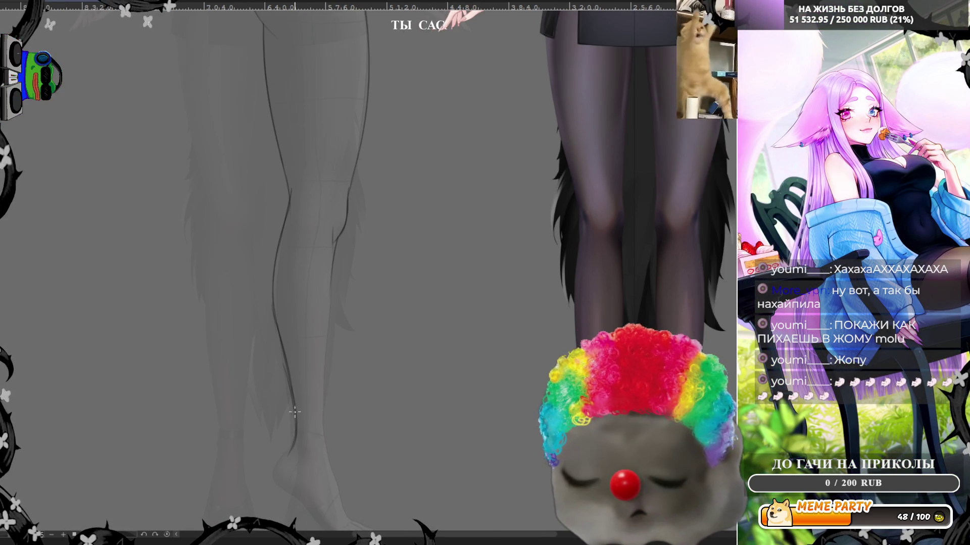
drag(284, 176, 274, 221)
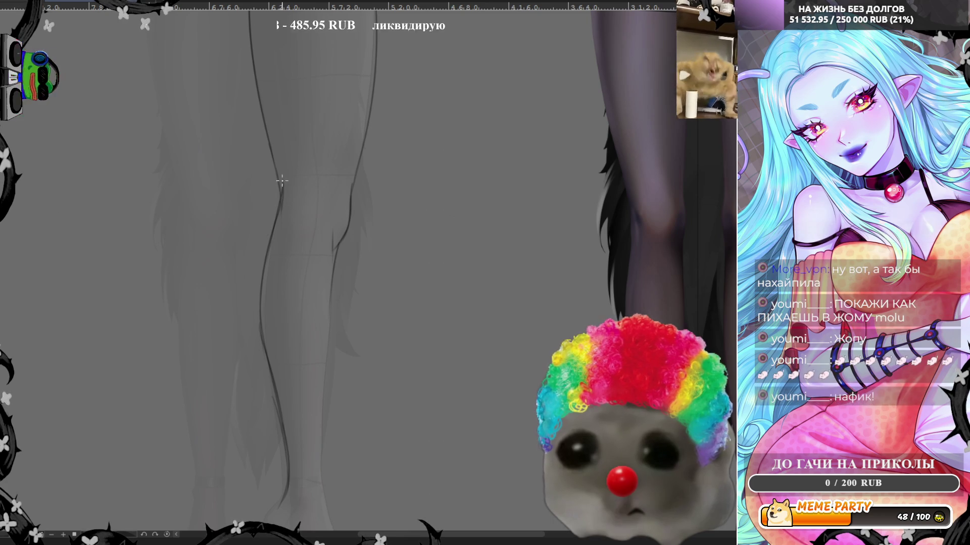
drag(283, 208, 260, 320)
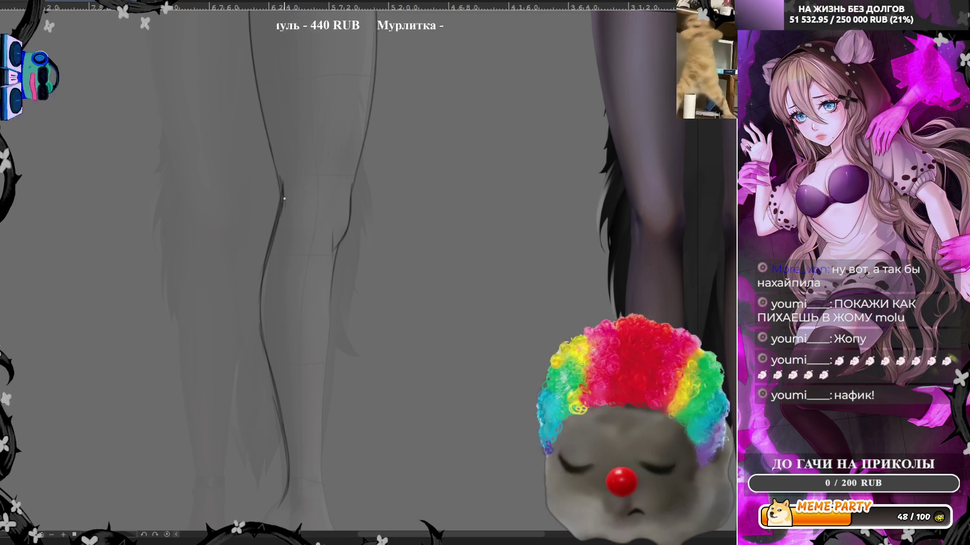
drag(277, 225, 263, 276)
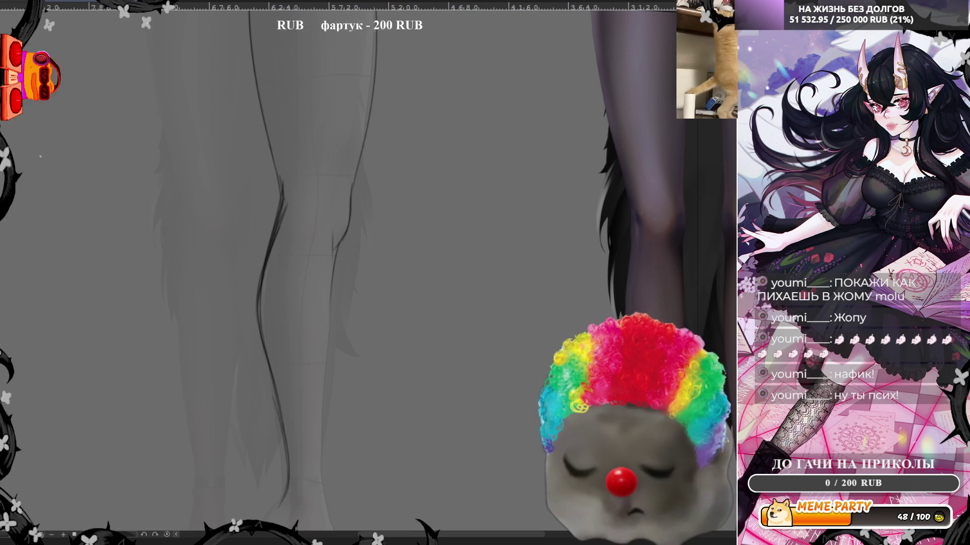
Retry the stroke along the leg contour, undoing each attempt that misses
mouse_move(277, 370)
mouse_down()
mouse_move(260, 318)
mouse_move(286, 211)
mouse_up()
key(ctrl+z)
mouse_move(276, 359)
mouse_down()
mouse_move(270, 252)
mouse_move(305, 205)
mouse_move(283, 135)
mouse_up()
key(ctrl+z)
key(ctrl+z)
drag(288, 228, 277, 134)
key(ctrl+z)
drag(291, 228, 275, 110)
key(ctrl+z)
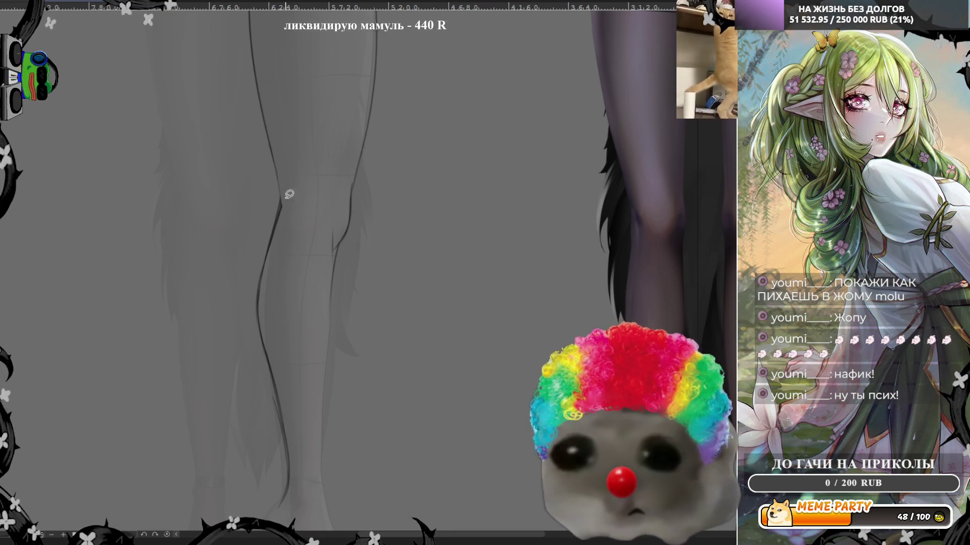
drag(283, 192, 273, 270)
key(ctrl+z)
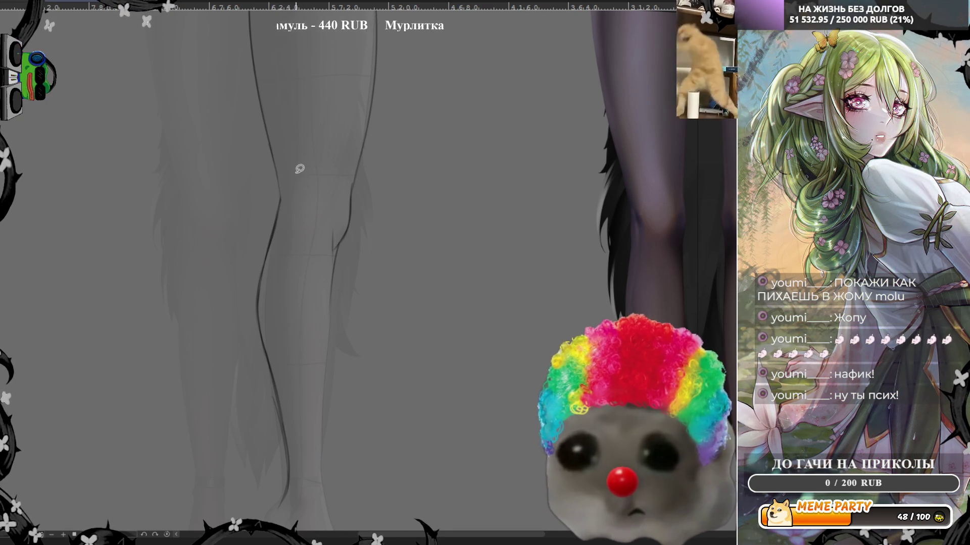
Redraw the lower leg outline as one long stroke down the shin toward the ankle
drag(280, 372, 243, 457)
key(ctrl+z)
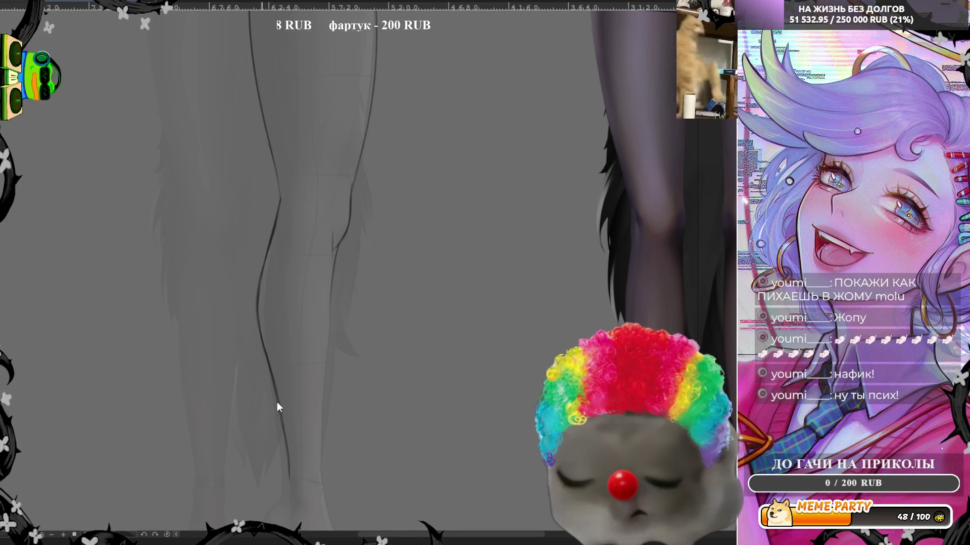
drag(264, 348, 286, 484)
key(ctrl+z)
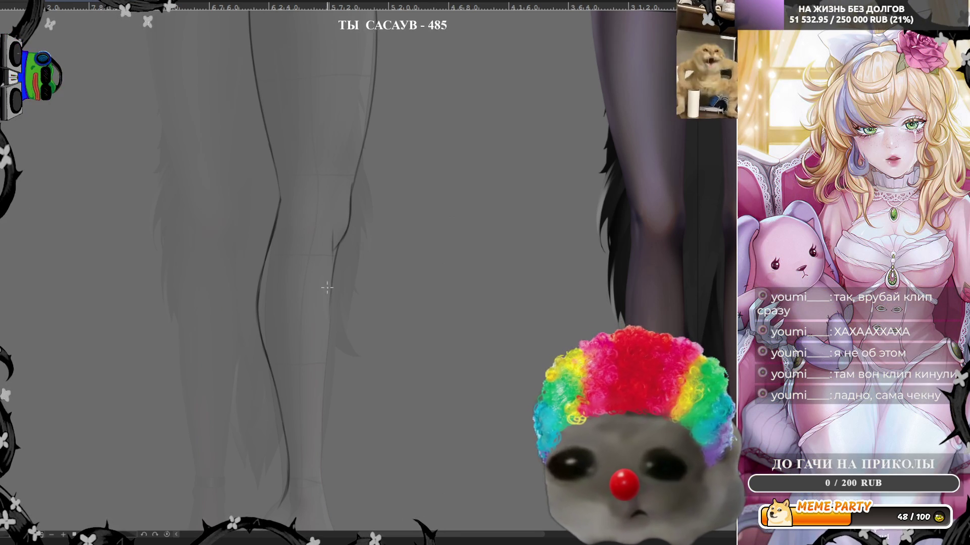
drag(338, 239, 323, 393)
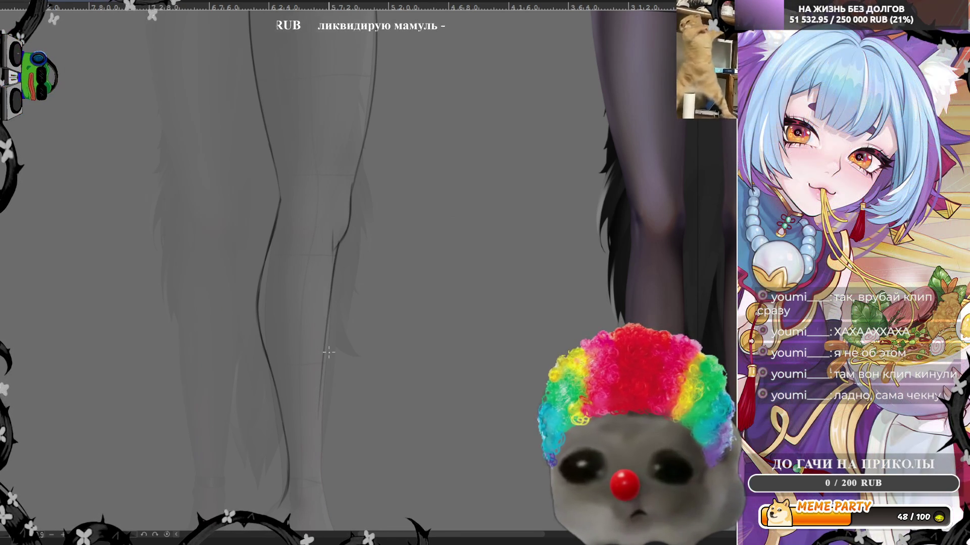
key(ctrl+z)
drag(337, 244, 324, 449)
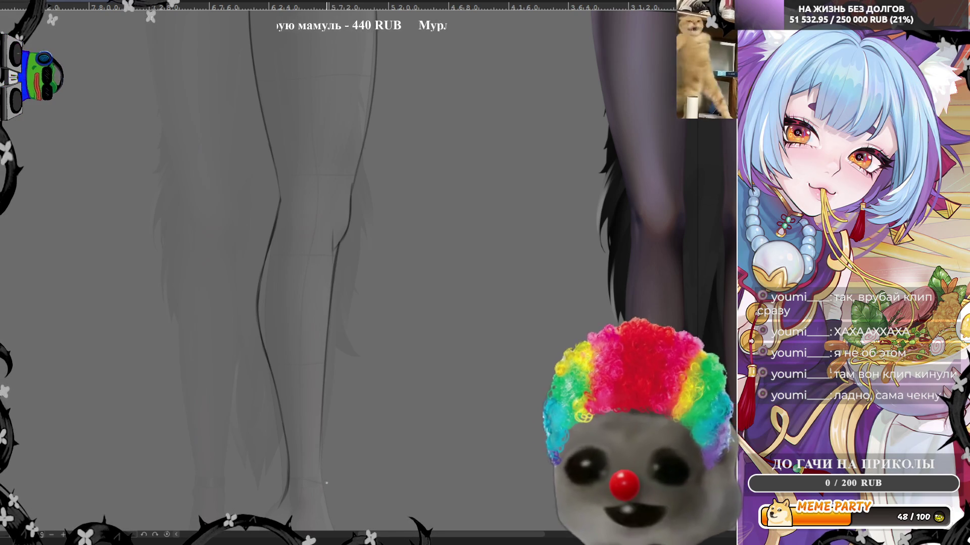
Outline the sole of the profile foot toward the toe tip
scroll(327, 440, down, 4)
scroll(333, 441, up, 4)
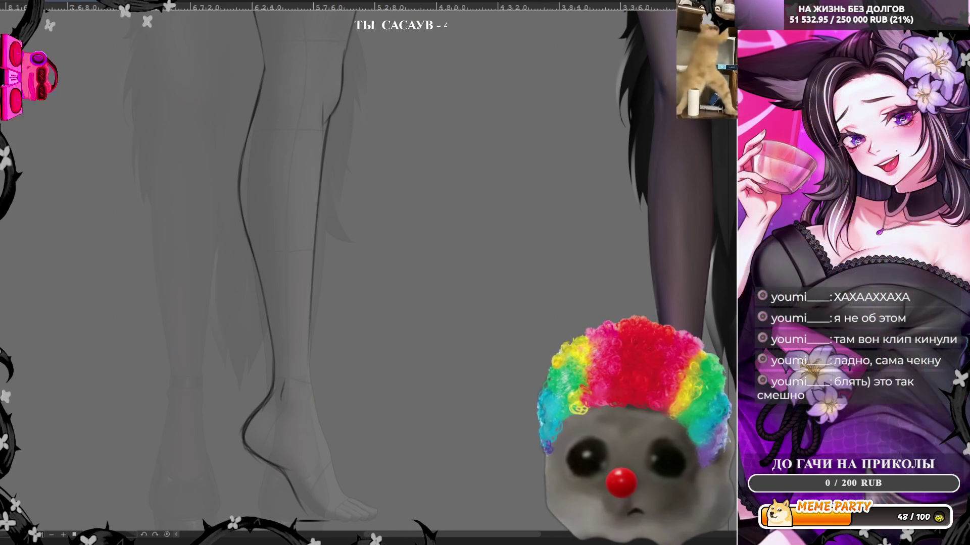
scroll(287, 508, down, 3)
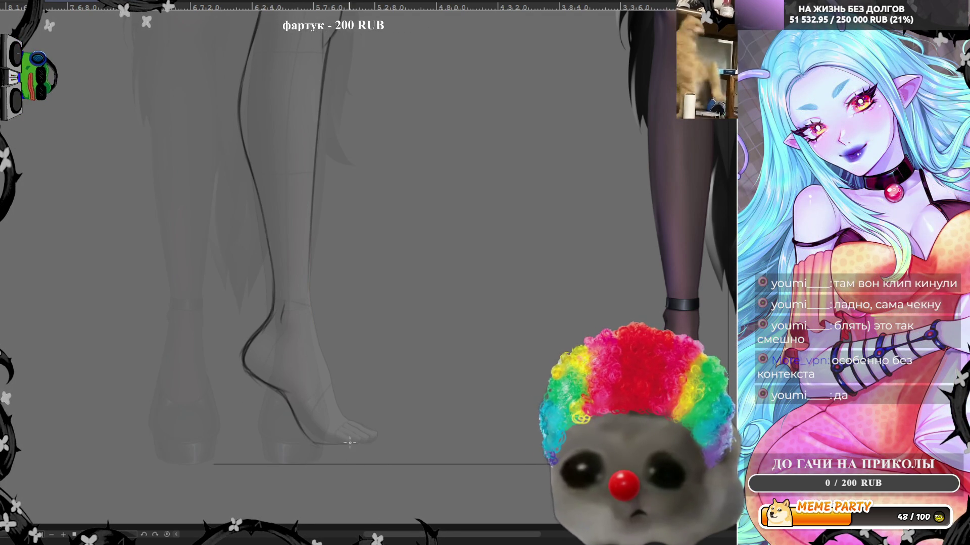
drag(325, 444, 347, 442)
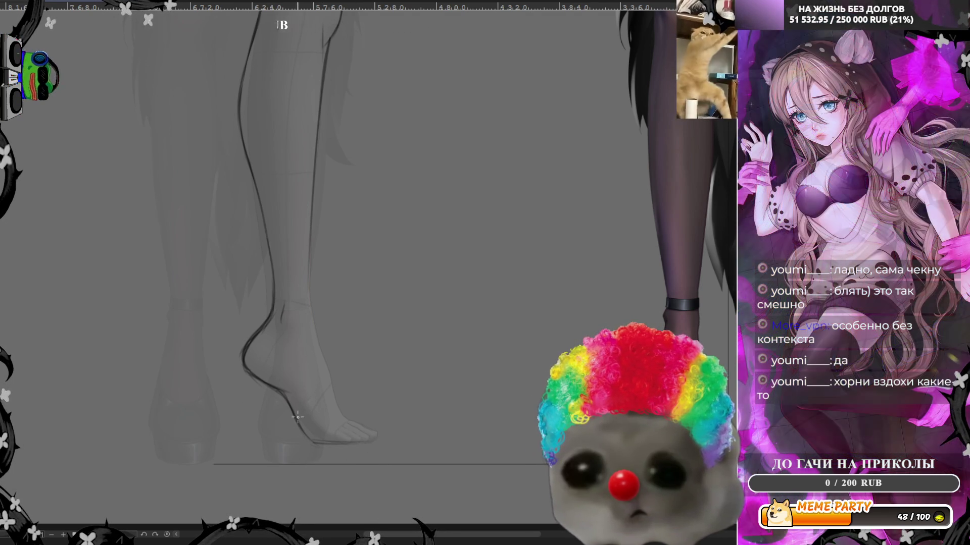
drag(334, 442, 375, 442)
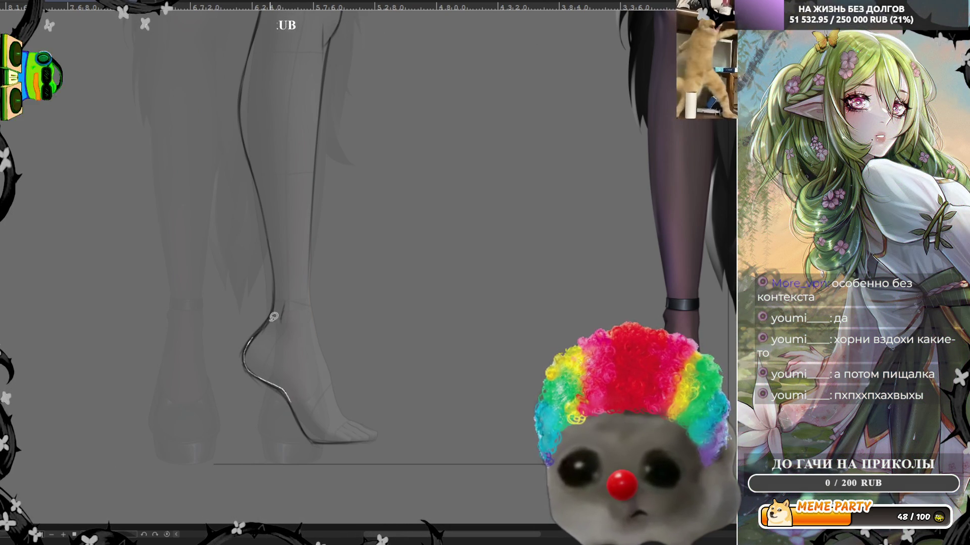
Trace the heel and darken the front ankle line, then mirror the canvas to check
drag(284, 298, 283, 299)
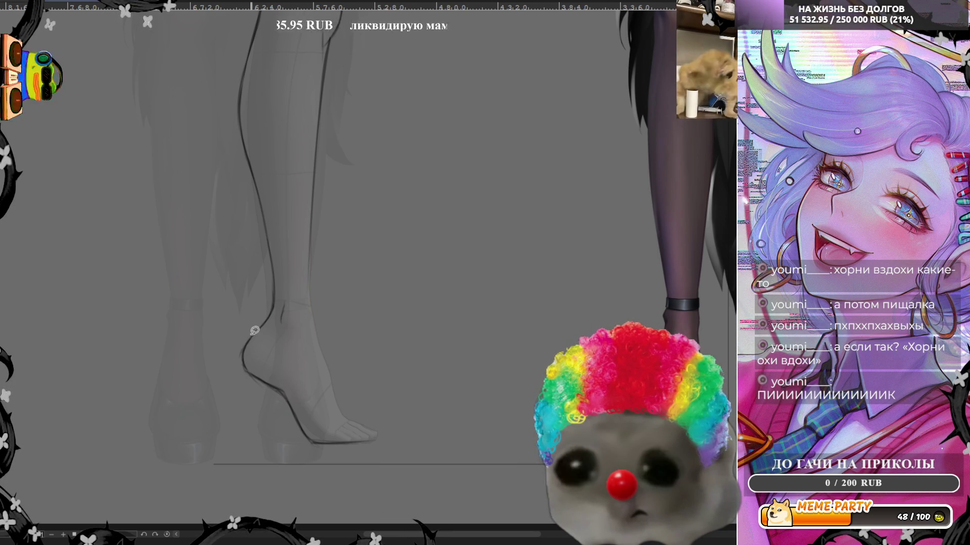
drag(251, 334, 306, 444)
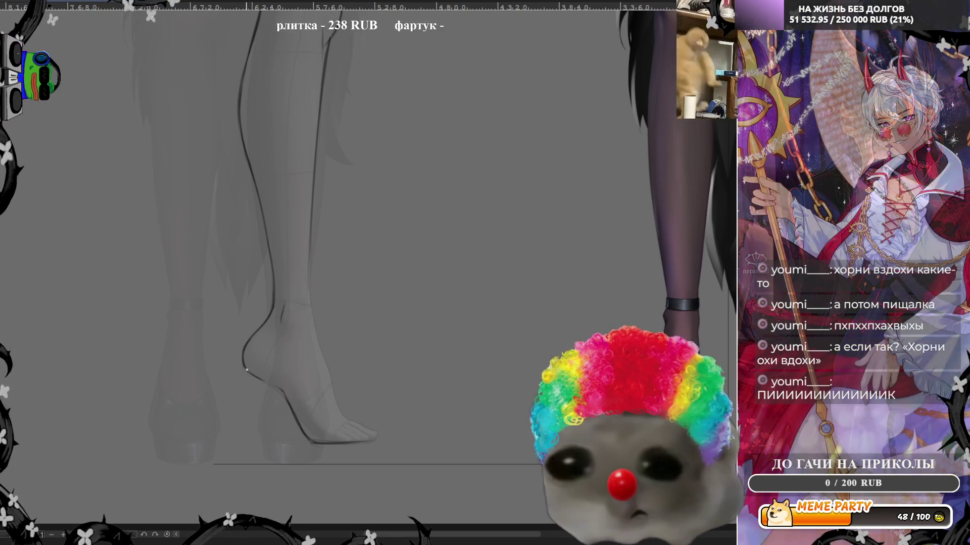
drag(243, 362, 284, 392)
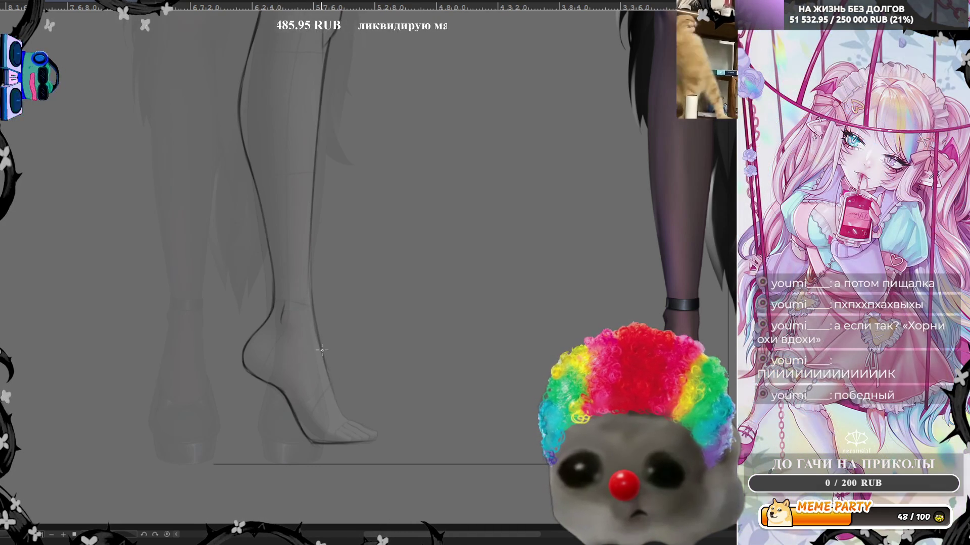
drag(322, 355, 340, 410)
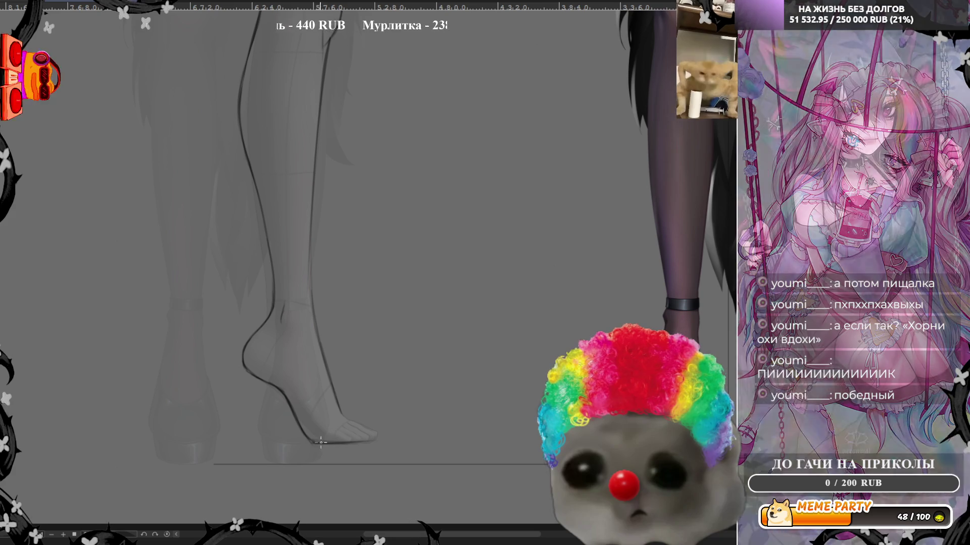
key(h)
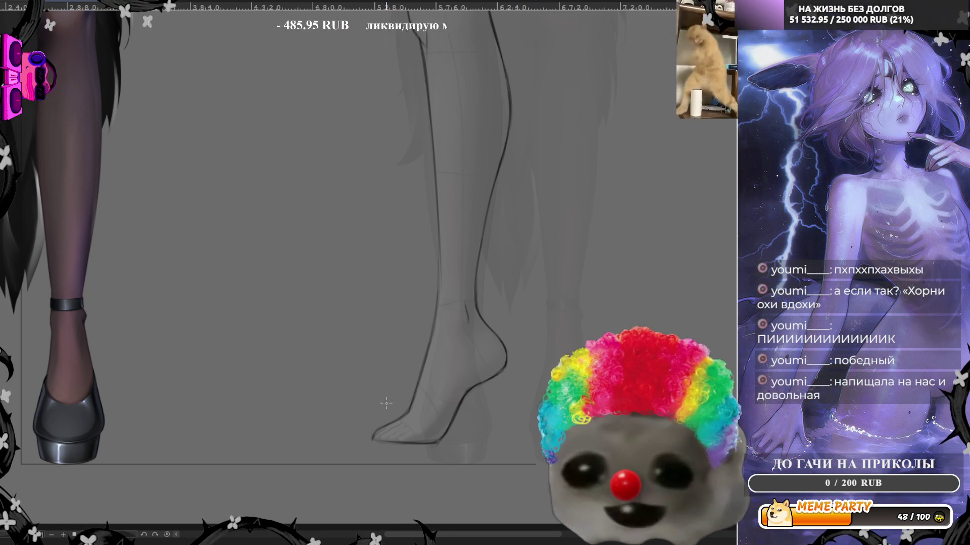
Compare the full figure with the reference, enlarge the brush, and zoom back into the legs
scroll(410, 384, down, 5)
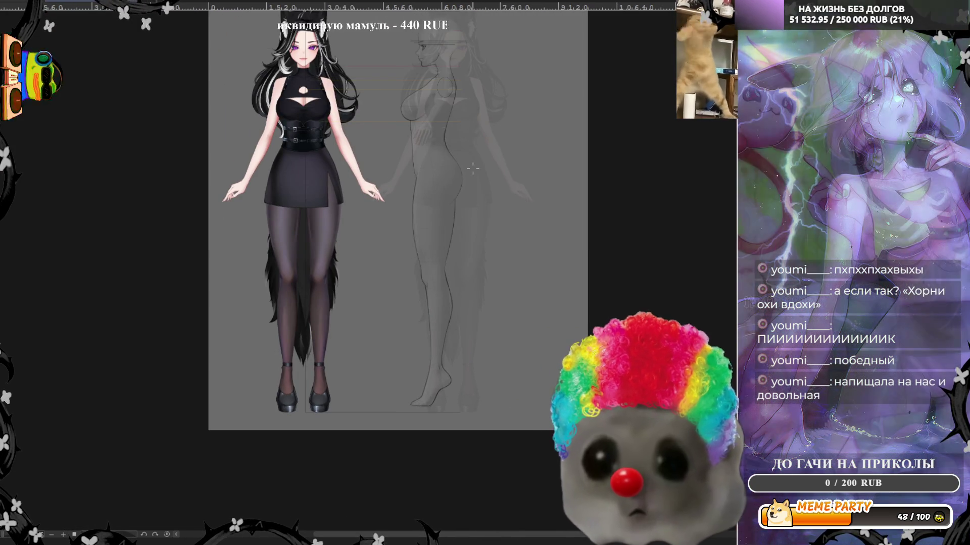
scroll(458, 449, up, 3)
scroll(458, 450, up, 2)
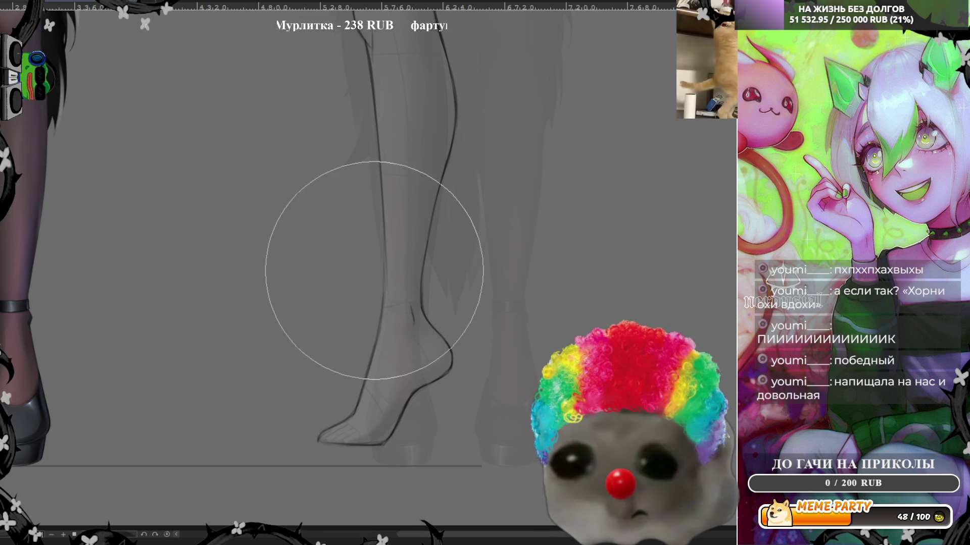
key(bracketright)
key(bracketright)
key(bracketright)
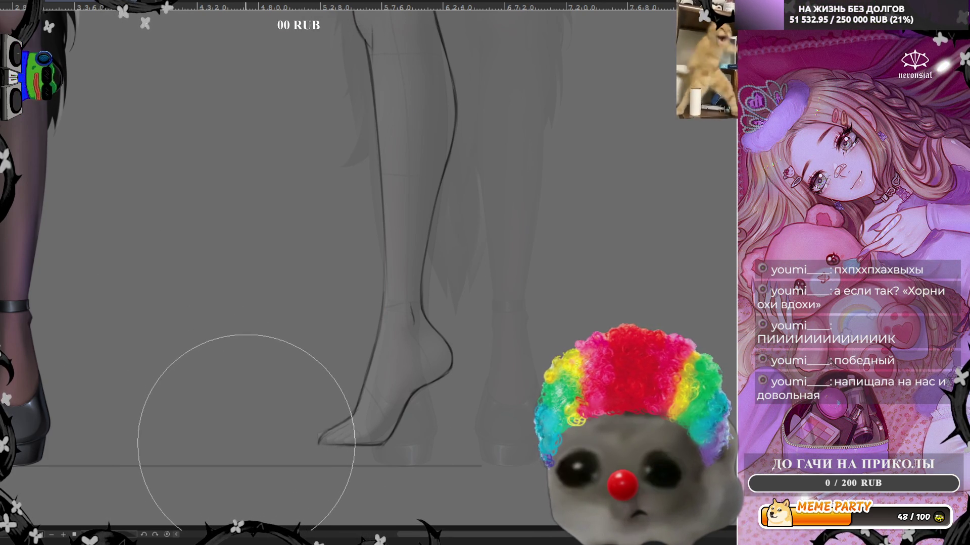
scroll(245, 442, down, 5)
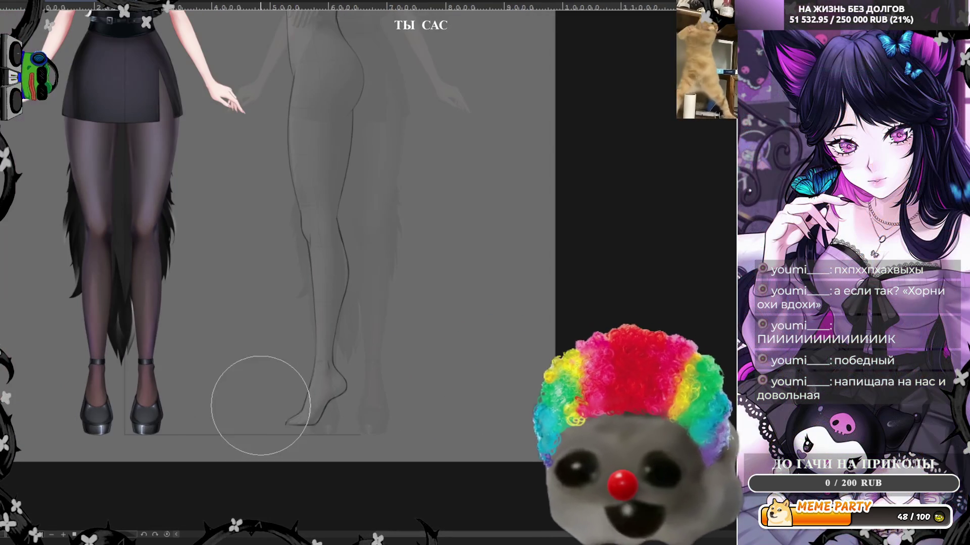
scroll(227, 411, up, 5)
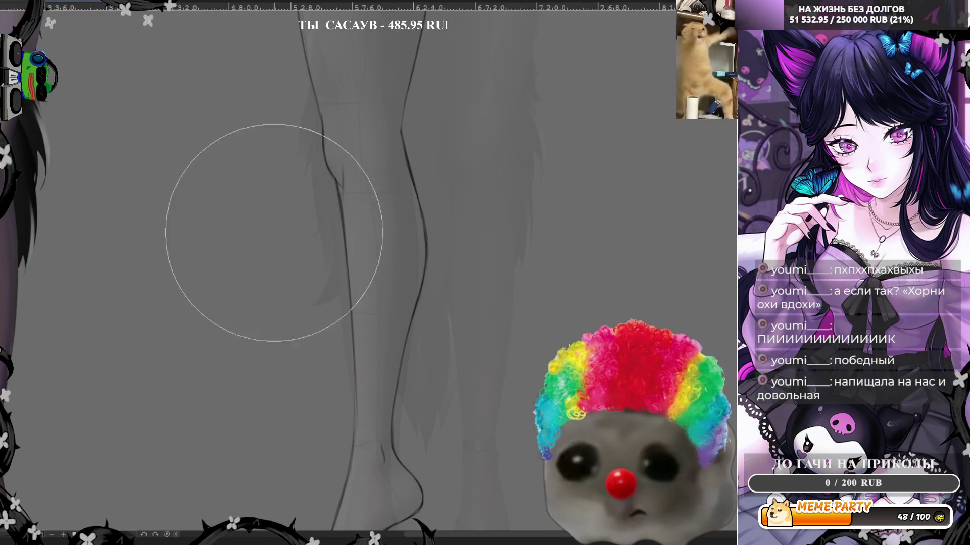